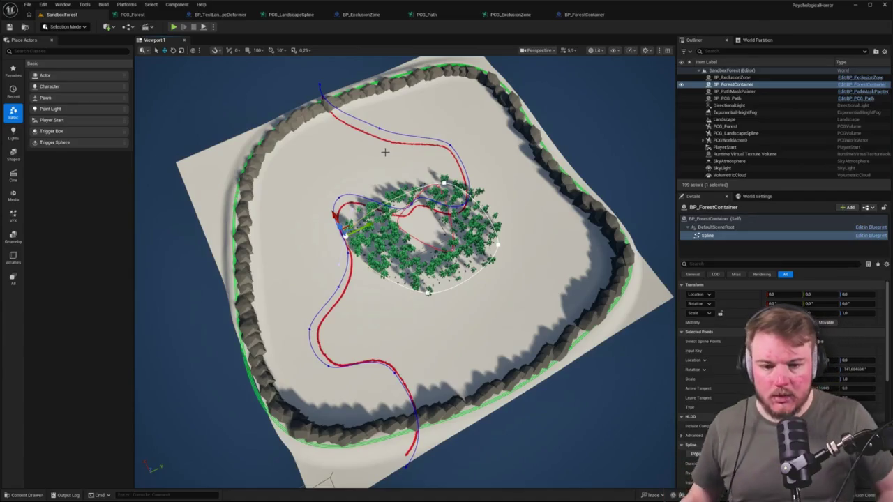
Orbit over the walled landscape, then switch to the Top wireframe view with Alt+J
{"action": "mouse_move", "coordinate": [629, 220]}
{"action": "left_mouse_down"}
{"action": "mouse_move", "coordinate": [592, 195]}
{"action": "mouse_move", "coordinate": [629, 219]}
{"action": "left_mouse_up"}
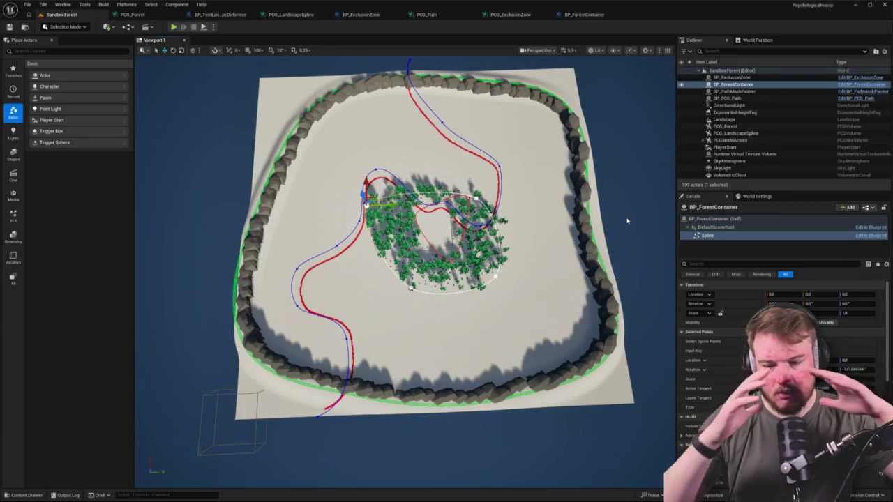
{"action": "mouse_move", "coordinate": [603, 194]}
{"action": "left_mouse_down"}
{"action": "mouse_move", "coordinate": [585, 202]}
{"action": "mouse_move", "coordinate": [589, 217]}
{"action": "mouse_move", "coordinate": [544, 193]}
{"action": "left_mouse_up"}
{"action": "key", "text": "alt+j"}
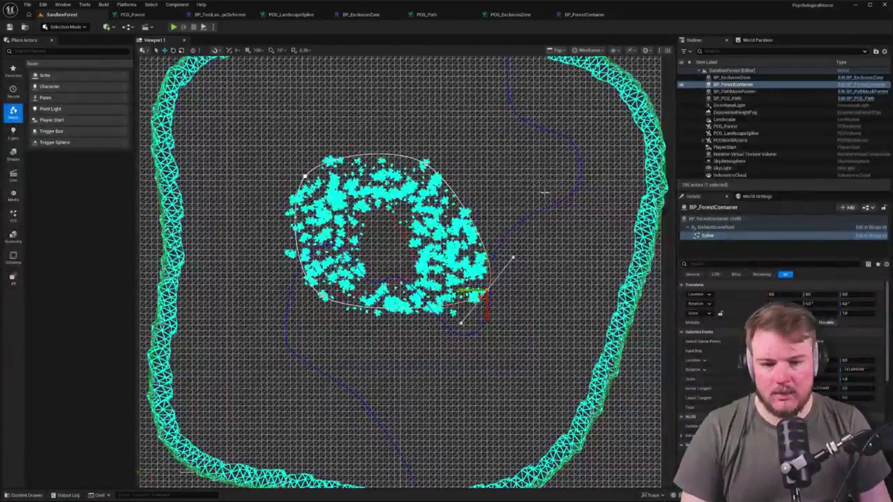
Pull the forest spline's top, left, lower-left and right points out toward the wall
{"action": "scroll", "coordinate": [498, 199], "scroll_direction": "down", "scroll_amount": 4}
{"action": "left_click", "coordinate": [410, 196]}
{"action": "left_click_drag", "start_coordinate": [410, 197], "coordinate": [525, 170]}
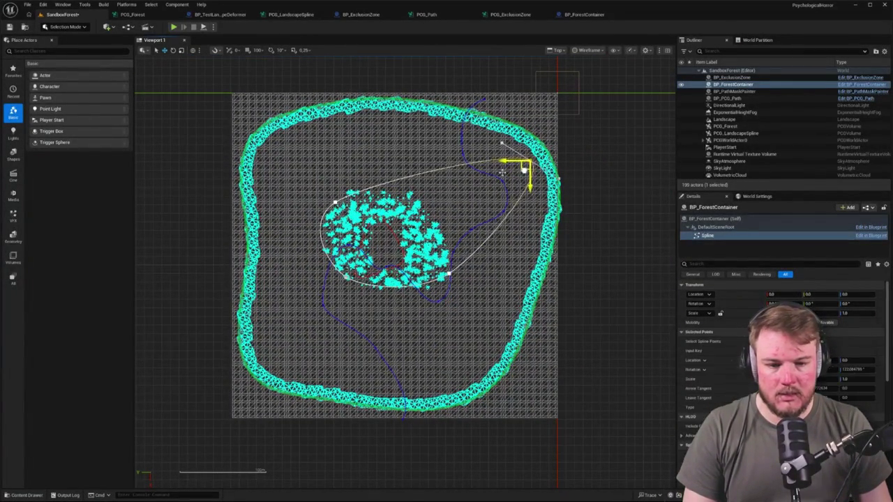
{"action": "left_click", "coordinate": [334, 201]}
{"action": "mouse_move", "coordinate": [334, 201]}
{"action": "left_mouse_down"}
{"action": "mouse_move", "coordinate": [386, 119]}
{"action": "mouse_move", "coordinate": [299, 140]}
{"action": "mouse_move", "coordinate": [259, 169]}
{"action": "mouse_move", "coordinate": [249, 160]}
{"action": "mouse_move", "coordinate": [259, 159]}
{"action": "left_mouse_up"}
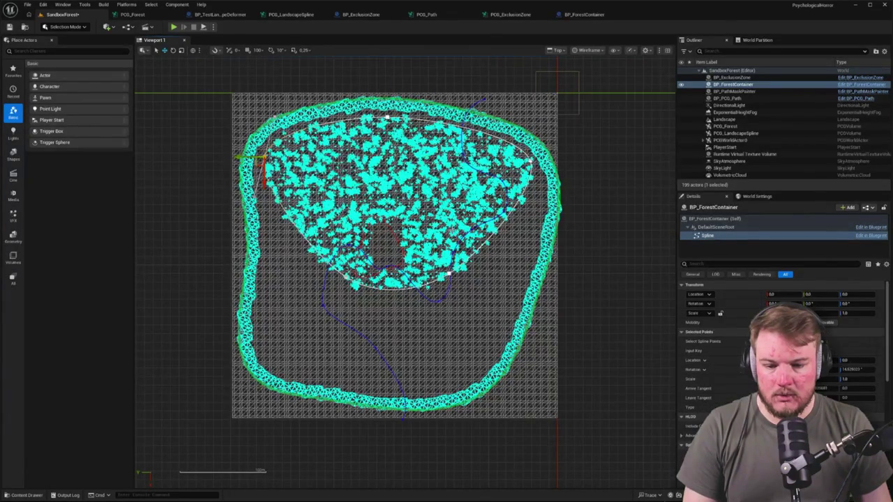
{"action": "left_click", "coordinate": [346, 278]}
{"action": "mouse_move", "coordinate": [346, 278]}
{"action": "left_mouse_down"}
{"action": "mouse_move", "coordinate": [255, 259]}
{"action": "mouse_move", "coordinate": [269, 369]}
{"action": "mouse_move", "coordinate": [329, 365]}
{"action": "mouse_move", "coordinate": [347, 381]}
{"action": "mouse_move", "coordinate": [329, 380]}
{"action": "mouse_move", "coordinate": [339, 383]}
{"action": "mouse_move", "coordinate": [448, 374]}
{"action": "mouse_move", "coordinate": [474, 381]}
{"action": "left_mouse_up"}
{"action": "left_click", "coordinate": [448, 273]}
{"action": "left_click_drag", "start_coordinate": [448, 273], "coordinate": [520, 270]}
Refine the bottom-left, upper-left and top spline points so they sit against the wall
{"action": "left_click", "coordinate": [380, 383]}
{"action": "left_click", "coordinate": [347, 382]}
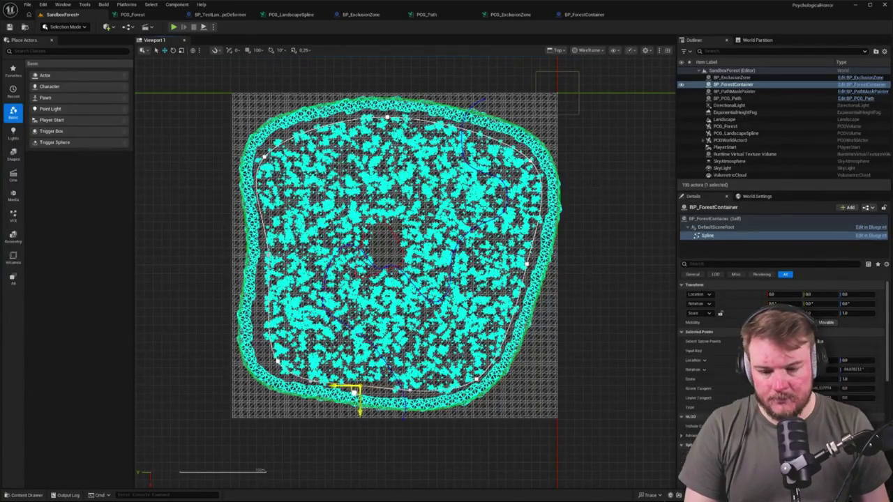
{"action": "left_click", "coordinate": [277, 362]}
{"action": "mouse_move", "coordinate": [272, 368]}
{"action": "left_mouse_down"}
{"action": "mouse_move", "coordinate": [237, 364]}
{"action": "mouse_move", "coordinate": [258, 362]}
{"action": "left_mouse_up"}
{"action": "left_click", "coordinate": [260, 160]}
{"action": "left_click", "coordinate": [259, 255]}
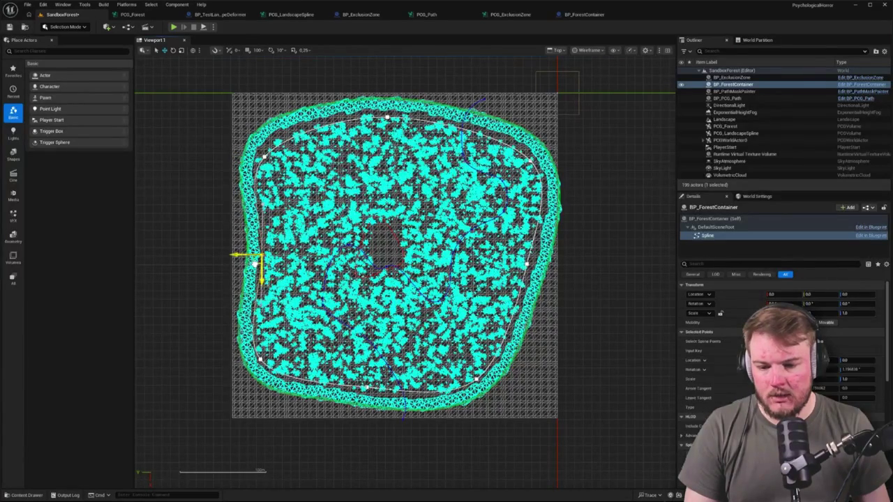
{"action": "mouse_move", "coordinate": [264, 159]}
{"action": "left_mouse_down"}
{"action": "mouse_move", "coordinate": [258, 168]}
{"action": "mouse_move", "coordinate": [262, 132]}
{"action": "left_mouse_up"}
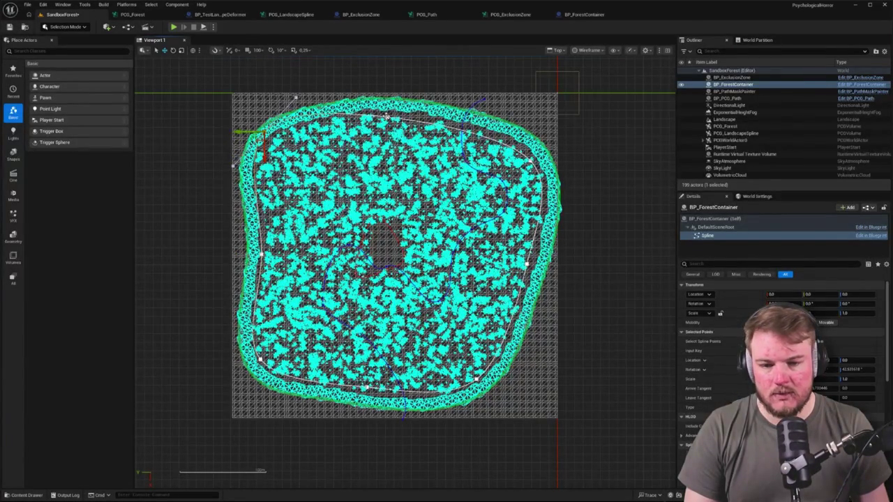
{"action": "mouse_move", "coordinate": [385, 119]}
{"action": "left_mouse_down"}
{"action": "mouse_move", "coordinate": [377, 119]}
{"action": "mouse_move", "coordinate": [393, 119]}
{"action": "mouse_move", "coordinate": [401, 106]}
{"action": "left_mouse_up"}
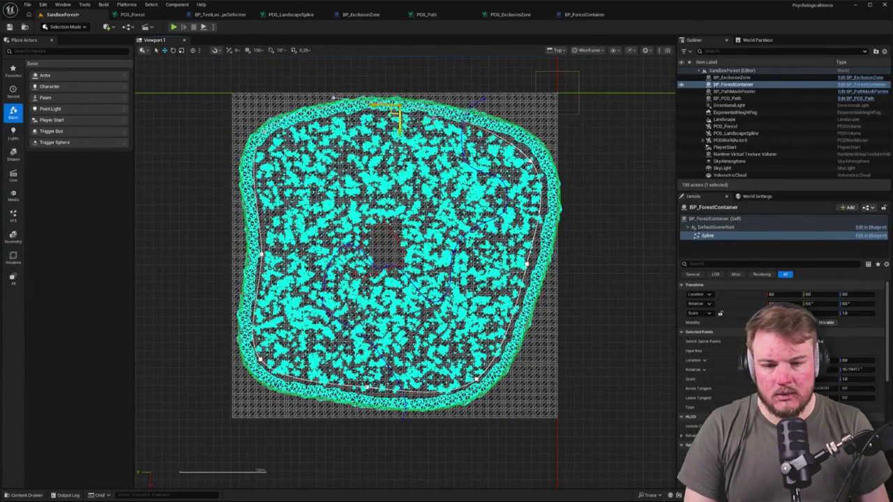
Nudge the right-side spline point outward and check the bottom-right and bottom points
{"action": "left_click", "coordinate": [519, 159]}
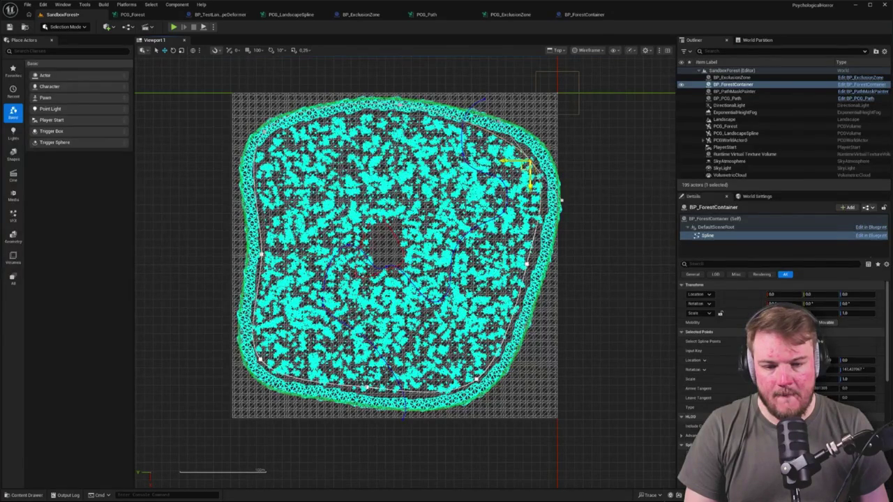
{"action": "left_click", "coordinate": [527, 266]}
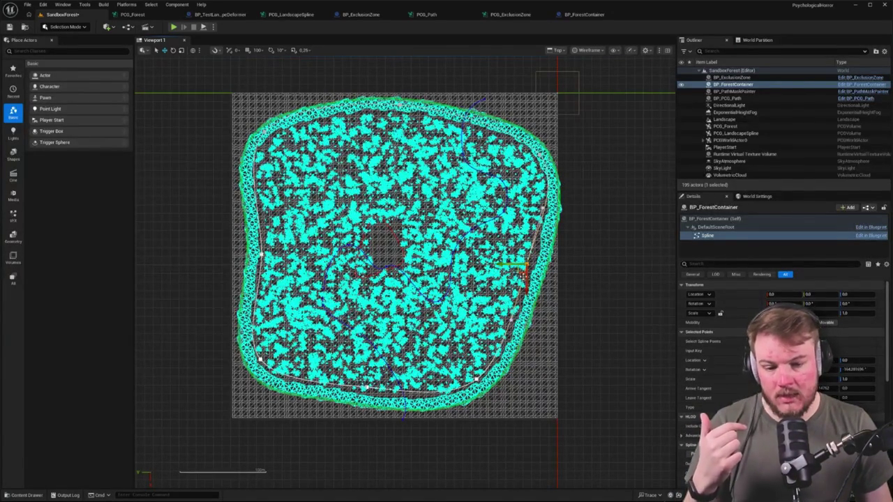
{"action": "left_click_drag", "start_coordinate": [522, 275], "coordinate": [532, 272]}
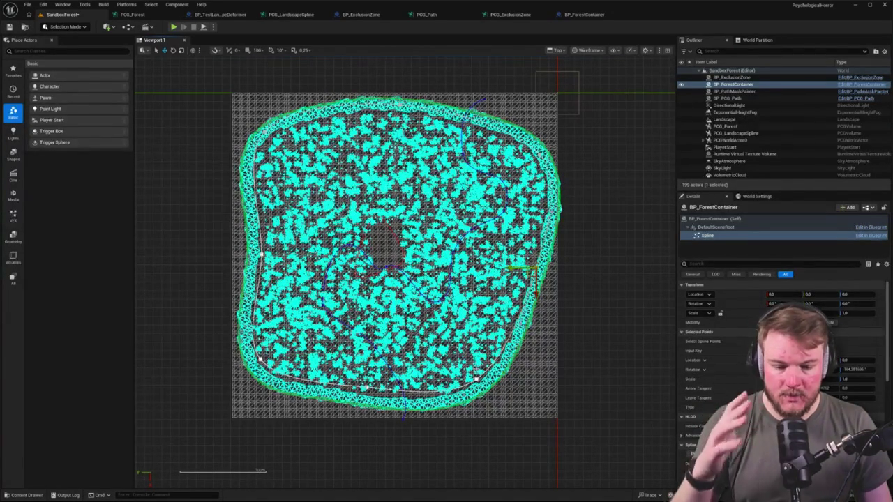
{"action": "left_click", "coordinate": [476, 382]}
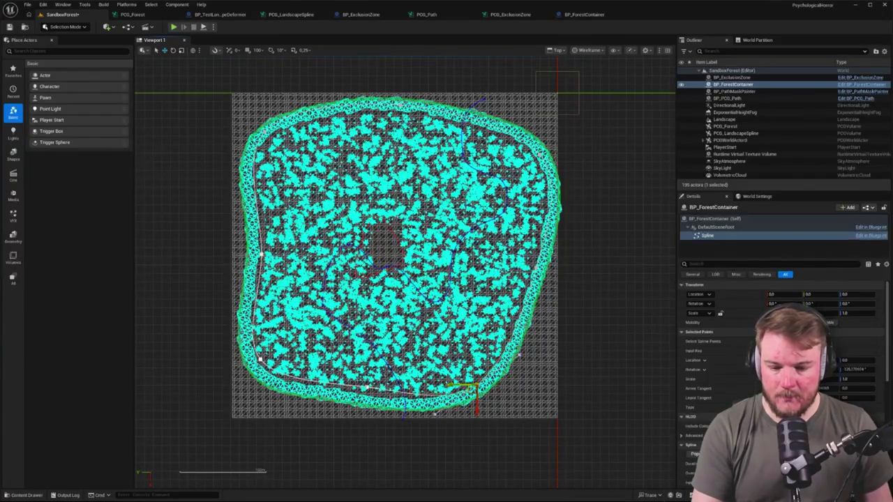
{"action": "left_click", "coordinate": [359, 400]}
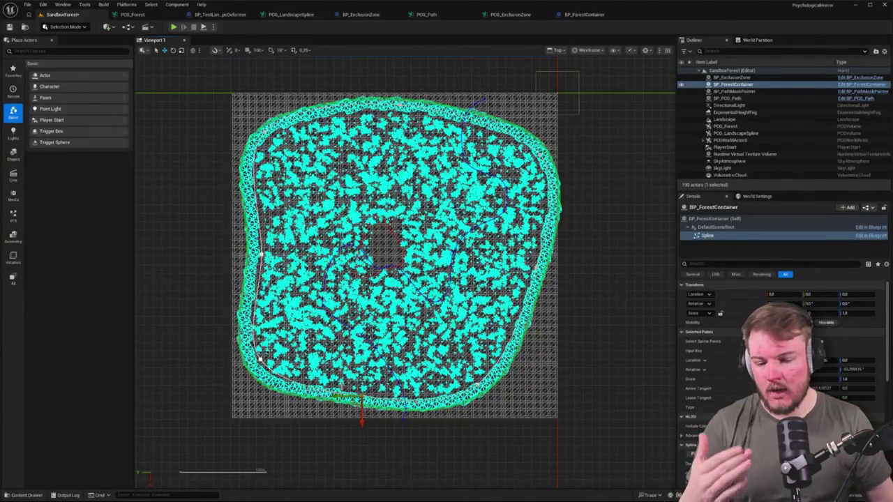
{"action": "left_click", "coordinate": [134, 14]}
Return to the SandboxForest level in lit Perspective view and fly over the forest
{"action": "left_click", "coordinate": [63, 14]}
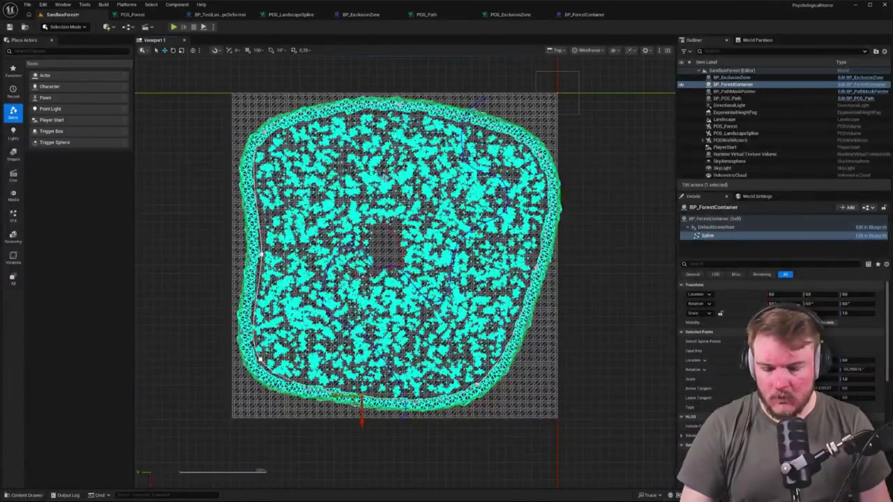
{"action": "key", "text": "alt+g"}
{"action": "scroll", "coordinate": [404, 272], "scroll_direction": "up", "scroll_amount": 3}
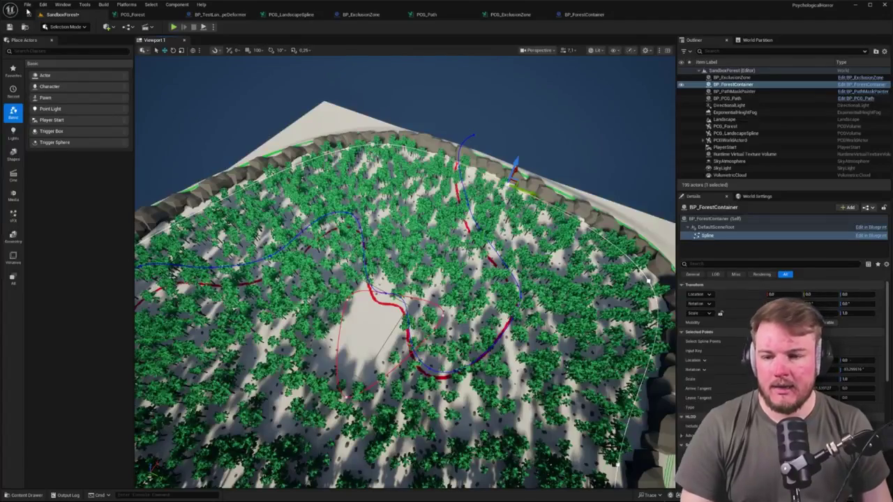
In PCG_Forest, align the lower Intersection node and its reroute with the upper chain
{"action": "left_click", "coordinate": [134, 14]}
{"action": "left_click_drag", "start_coordinate": [405, 174], "coordinate": [395, 228]}
{"action": "mouse_move", "coordinate": [513, 232]}
{"action": "left_mouse_down"}
{"action": "mouse_move", "coordinate": [503, 249]}
{"action": "mouse_move", "coordinate": [532, 249]}
{"action": "left_mouse_up"}
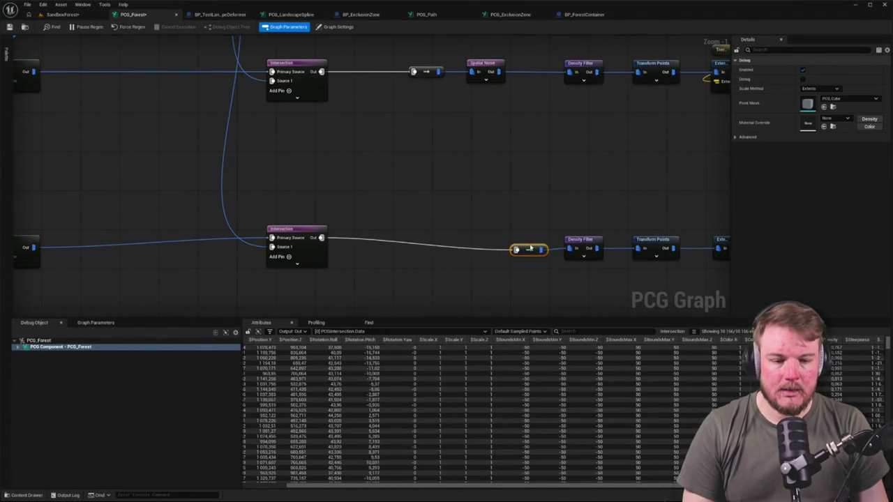
Straighten the lower Surface Sampler into Intersection and select the Get Spline Data, Spline Sampler and Projection nodes
{"action": "mouse_move", "coordinate": [454, 231]}
{"action": "left_mouse_down"}
{"action": "mouse_move", "coordinate": [328, 189]}
{"action": "mouse_move", "coordinate": [199, 201]}
{"action": "mouse_move", "coordinate": [158, 165]}
{"action": "mouse_move", "coordinate": [511, 265]}
{"action": "left_mouse_up"}
{"action": "key", "text": "q"}
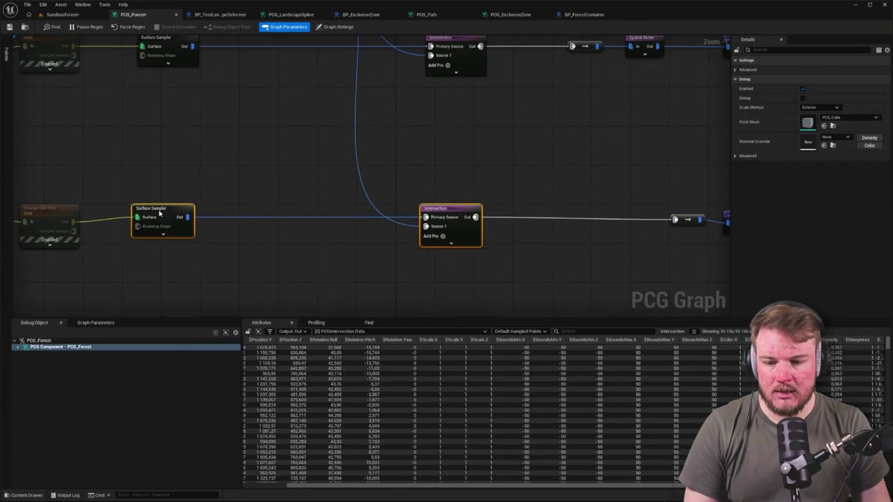
{"action": "left_click_drag", "start_coordinate": [190, 162], "coordinate": [152, 176]}
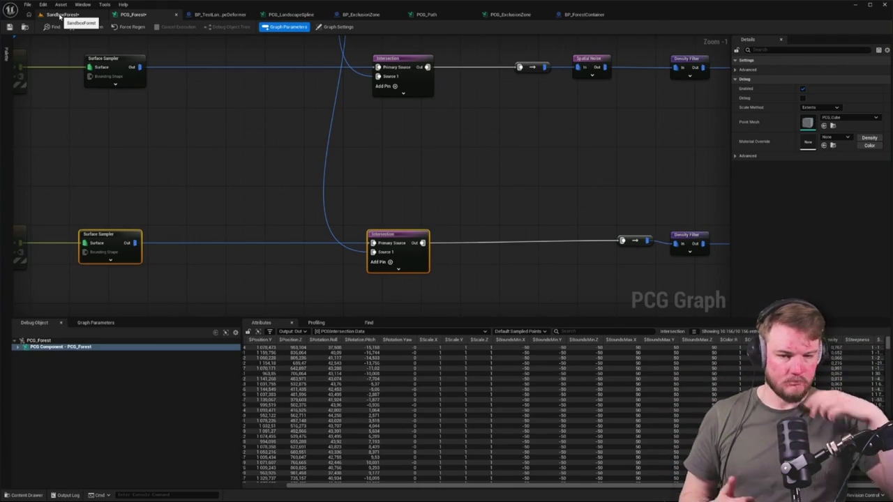
{"action": "left_click_drag", "start_coordinate": [155, 82], "coordinate": [449, 146]}
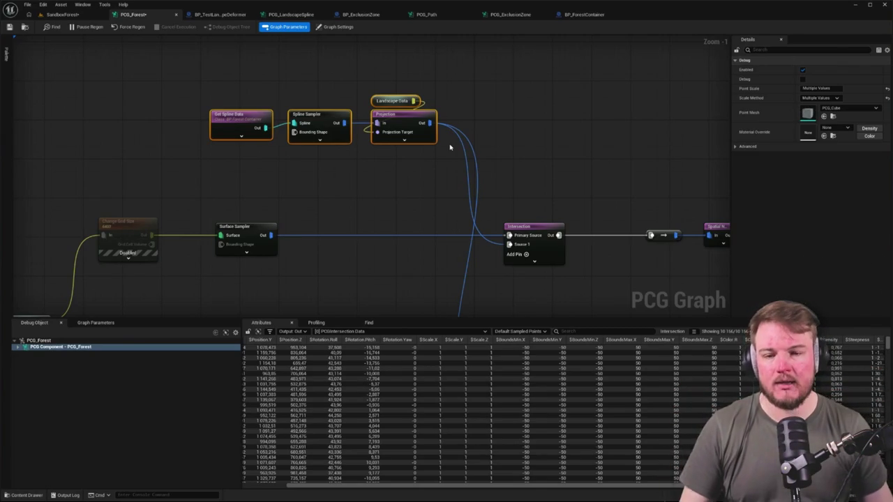
{"action": "left_click", "coordinate": [61, 14]}
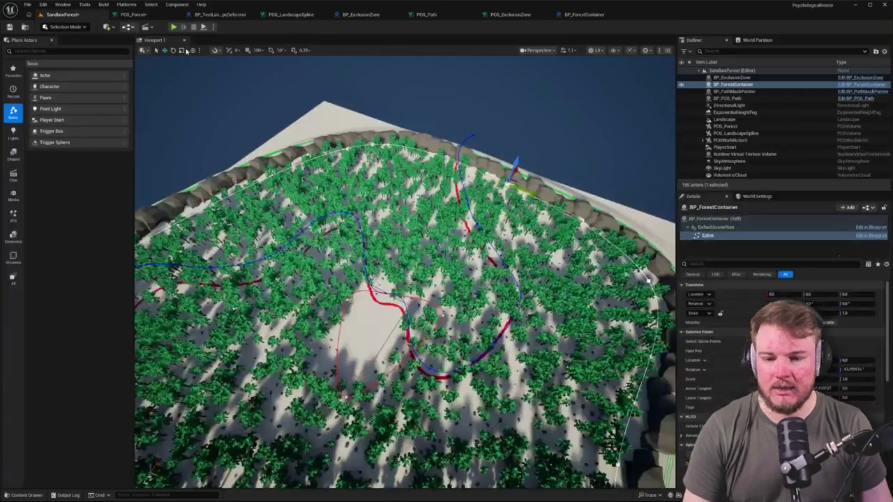
Orbit the forest, undo an accidental spline point move, and fly into the trees
{"action": "mouse_move", "coordinate": [256, 216]}
{"action": "left_mouse_down"}
{"action": "mouse_move", "coordinate": [223, 220]}
{"action": "mouse_move", "coordinate": [256, 216]}
{"action": "mouse_move", "coordinate": [322, 235]}
{"action": "left_mouse_up"}
{"action": "left_click", "coordinate": [257, 216]}
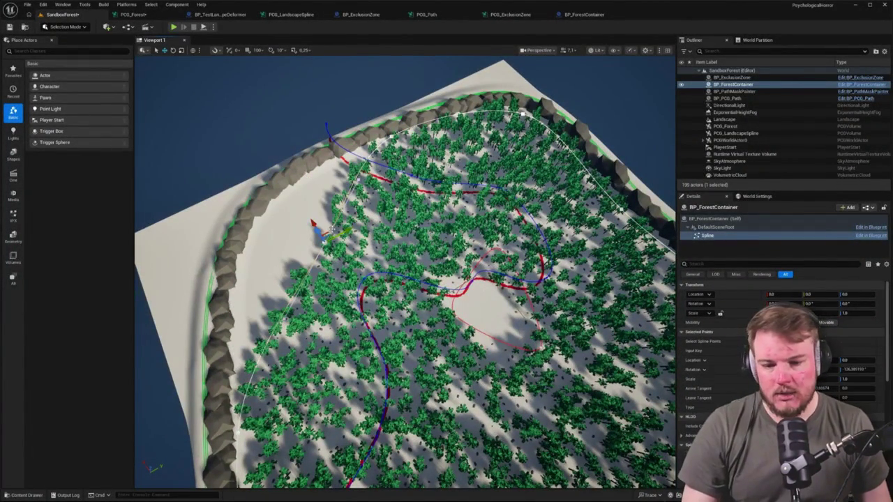
{"action": "key", "text": "ctrl+z"}
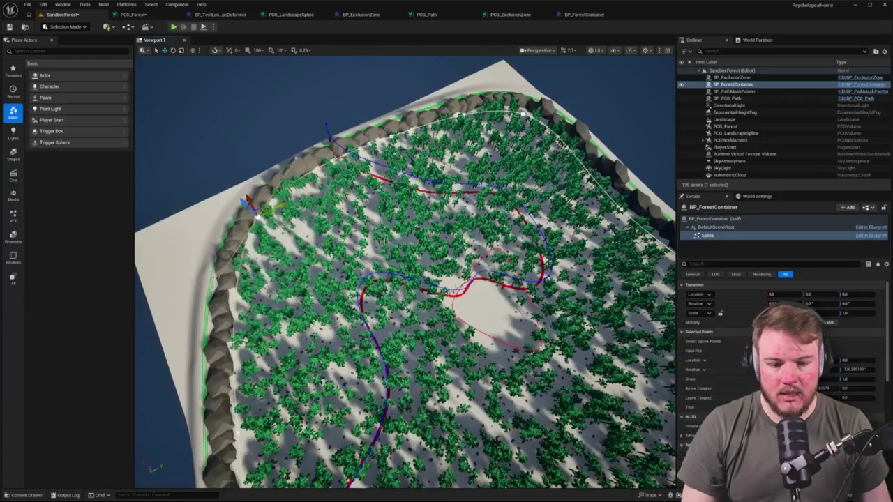
{"action": "scroll", "coordinate": [384, 241], "scroll_direction": "up", "scroll_amount": 10}
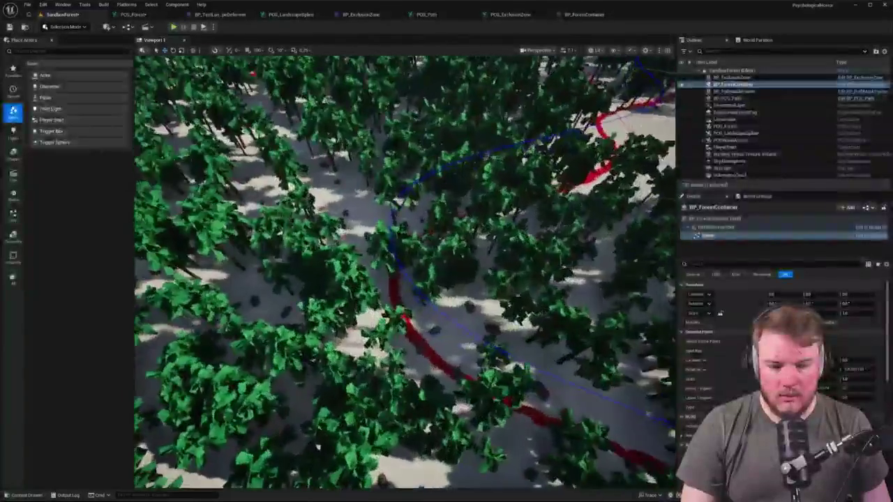
{"action": "scroll", "coordinate": [384, 241], "scroll_direction": "up", "scroll_amount": 5}
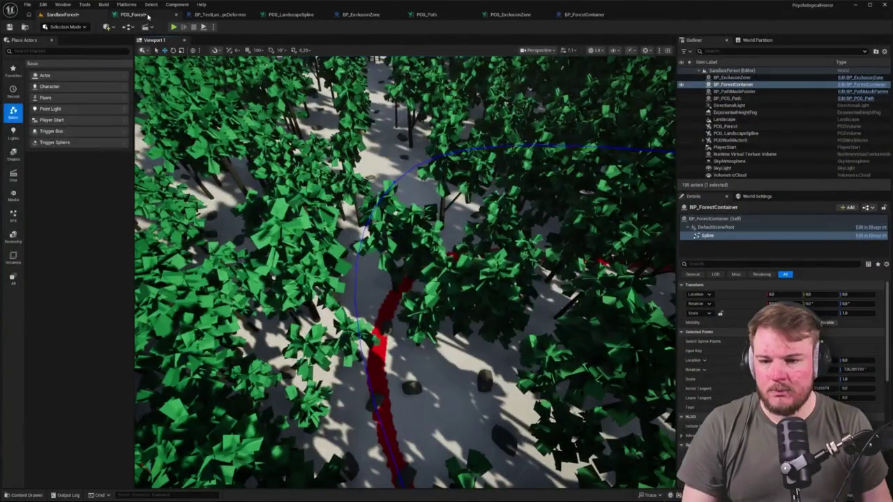
Zoom the PCG_Forest graph onto the PCG Path and PCG Exclusion Zone subgraphs
{"action": "left_click", "coordinate": [136, 15]}
{"action": "scroll", "coordinate": [349, 150], "scroll_direction": "up", "scroll_amount": 3}
{"action": "scroll", "coordinate": [304, 126], "scroll_direction": "down", "scroll_amount": 3}
{"action": "scroll", "coordinate": [428, 231], "scroll_direction": "up", "scroll_amount": 3}
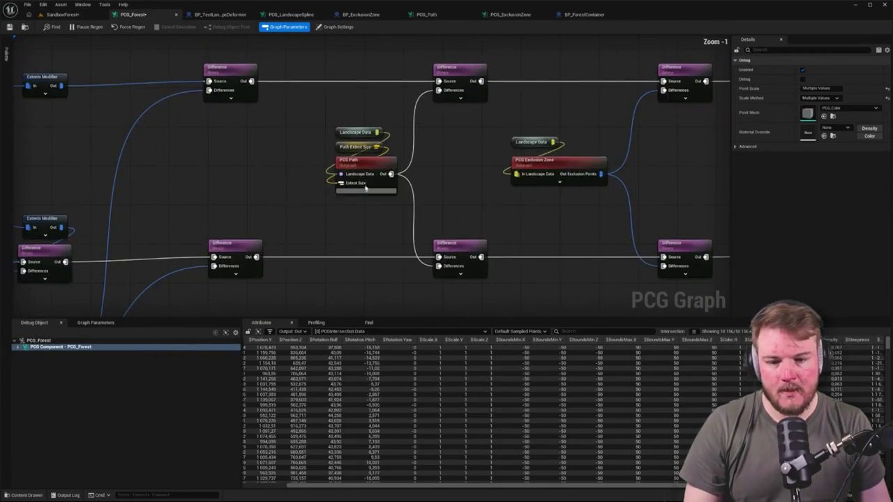
Select the PCG Path subgraph node and locate the PCG_Cube debug mesh asset
{"action": "mouse_move", "coordinate": [252, 124]}
{"action": "left_mouse_down"}
{"action": "mouse_move", "coordinate": [398, 199]}
{"action": "mouse_move", "coordinate": [383, 200]}
{"action": "left_mouse_up"}
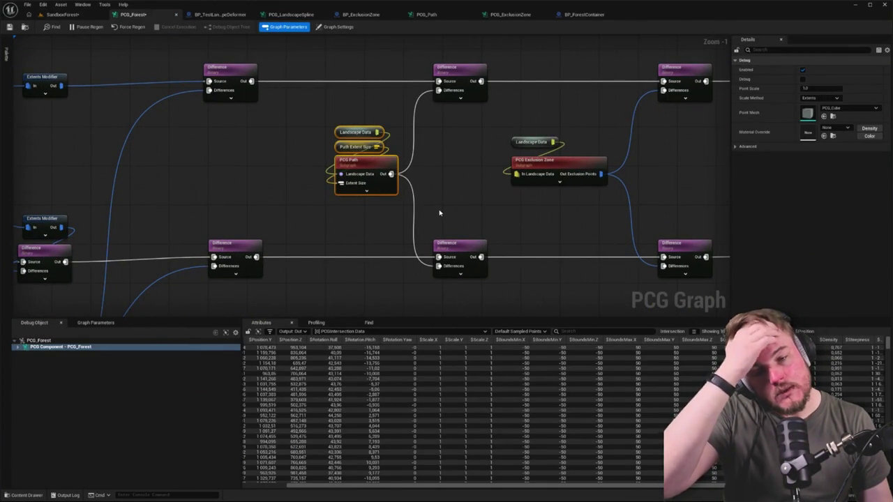
{"action": "left_click_drag", "start_coordinate": [309, 114], "coordinate": [388, 149]}
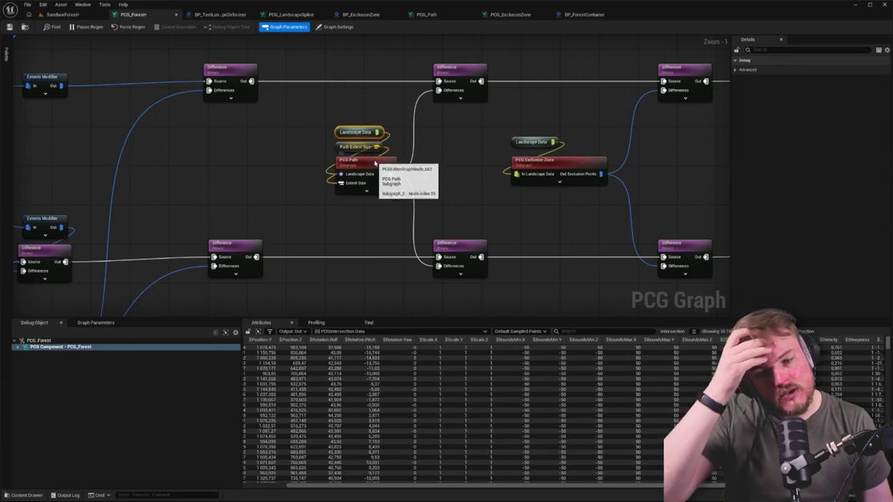
{"action": "left_click", "coordinate": [375, 162]}
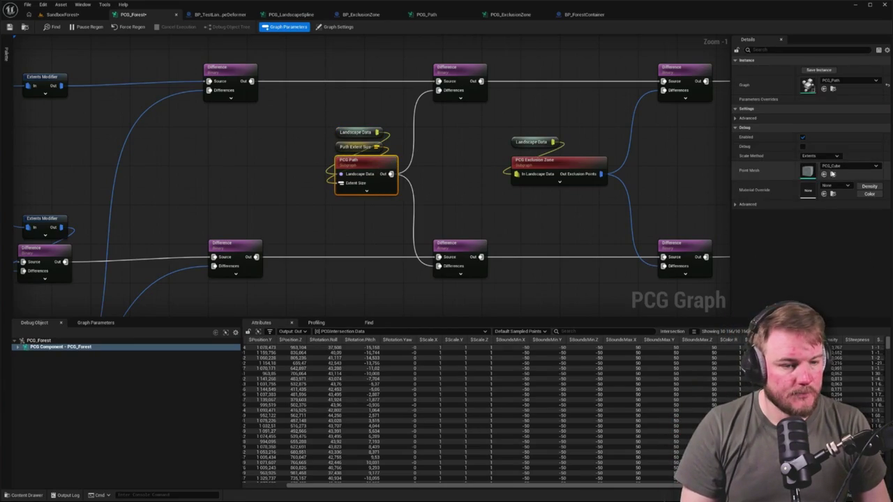
{"action": "left_click", "coordinate": [825, 173]}
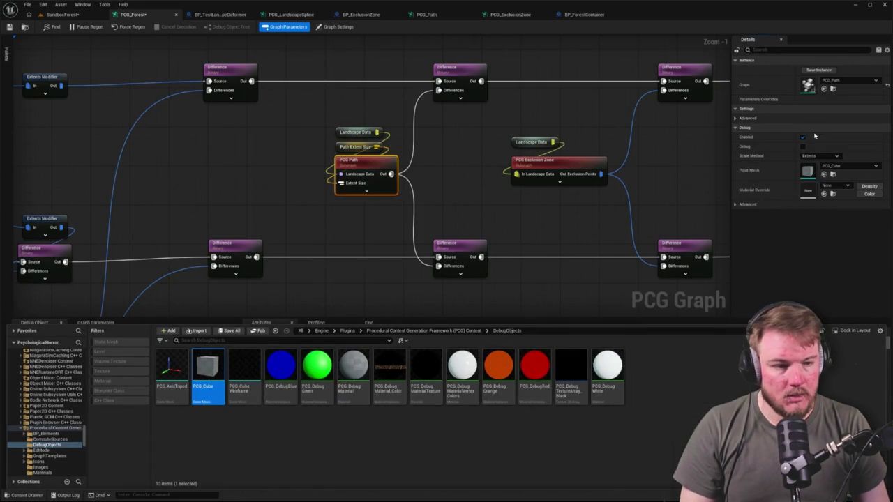
{"action": "key", "text": "ctrl+space"}
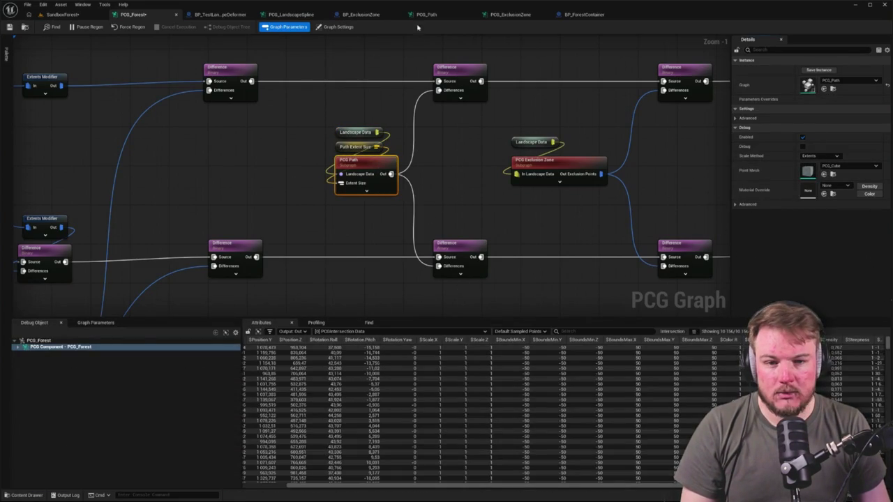
Open the PCG_Path subgraph and turn on debug display for its Get Spline Data node
{"action": "double_click", "coordinate": [364, 161]}
{"action": "left_click_drag", "start_coordinate": [569, 214], "coordinate": [438, 214]}
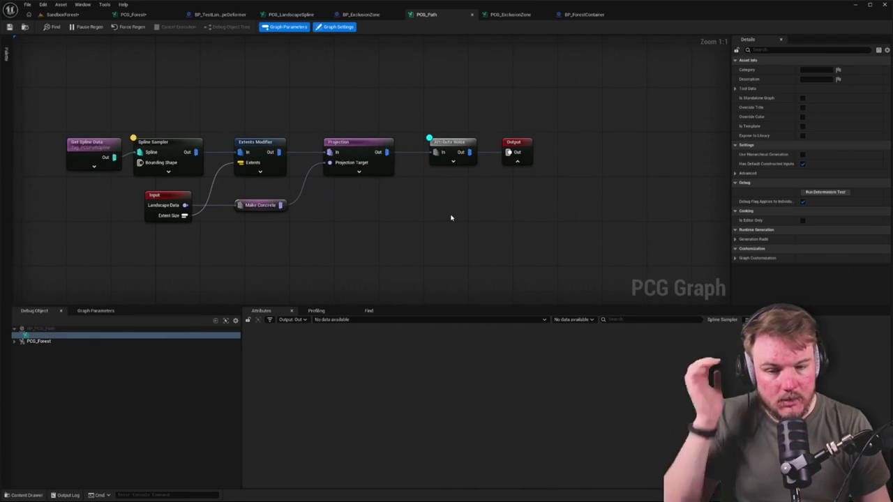
{"action": "key", "text": "Home"}
{"action": "left_click", "coordinate": [230, 143]}
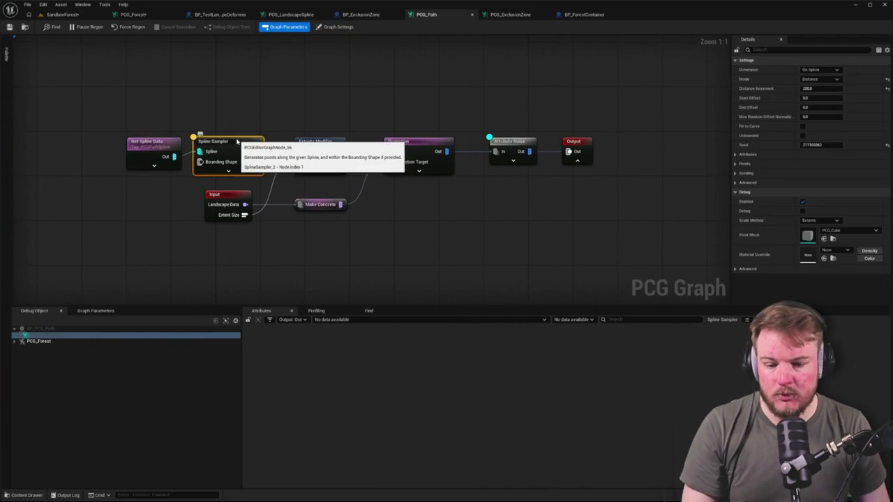
{"action": "left_click", "coordinate": [185, 139]}
{"action": "left_click", "coordinate": [162, 144]}
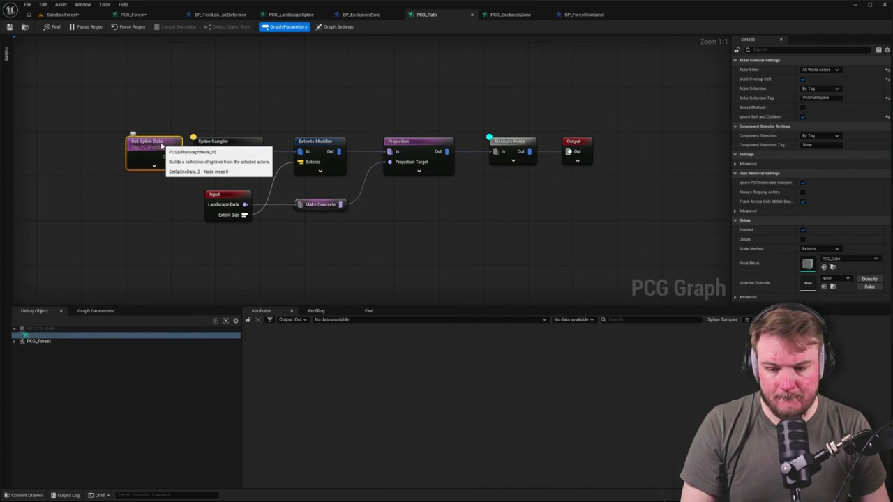
{"action": "key", "text": "d"}
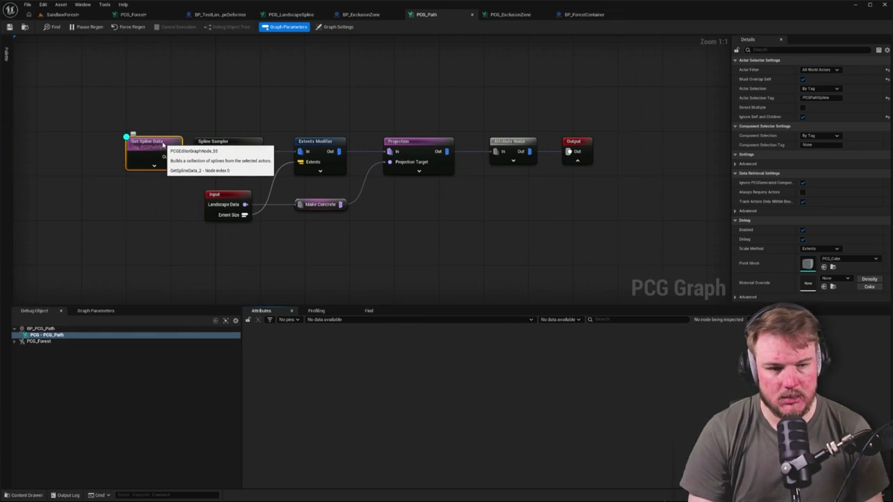
{"action": "left_click", "coordinate": [62, 14]}
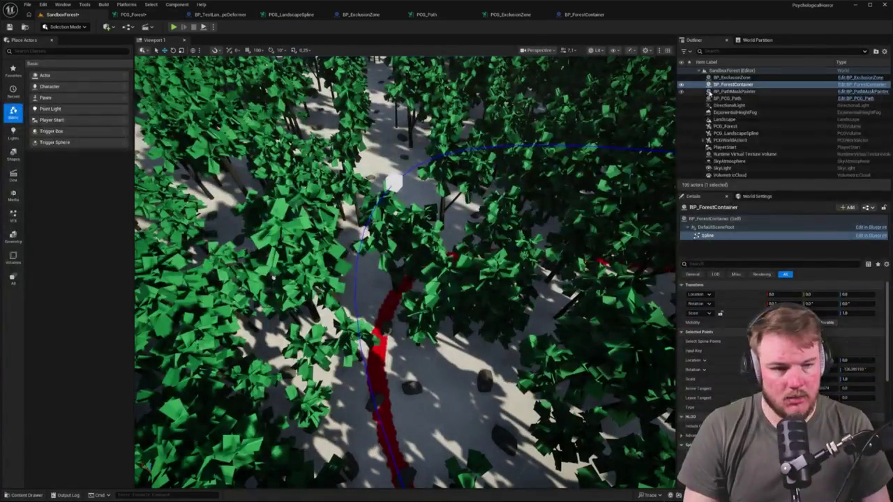
Inspect BP_PCG_Path's Spline and PCG components, then edit it in Blueprint with the Spline selected
{"action": "left_click", "coordinate": [724, 99]}
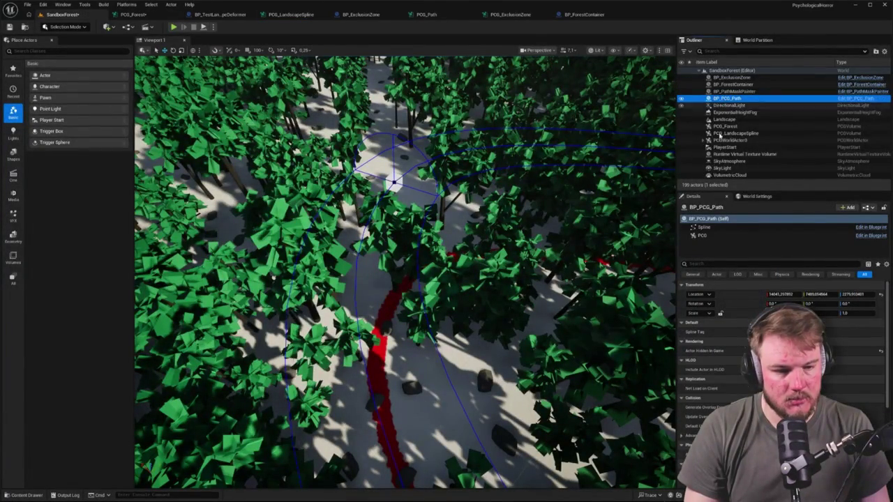
{"action": "left_click", "coordinate": [716, 227]}
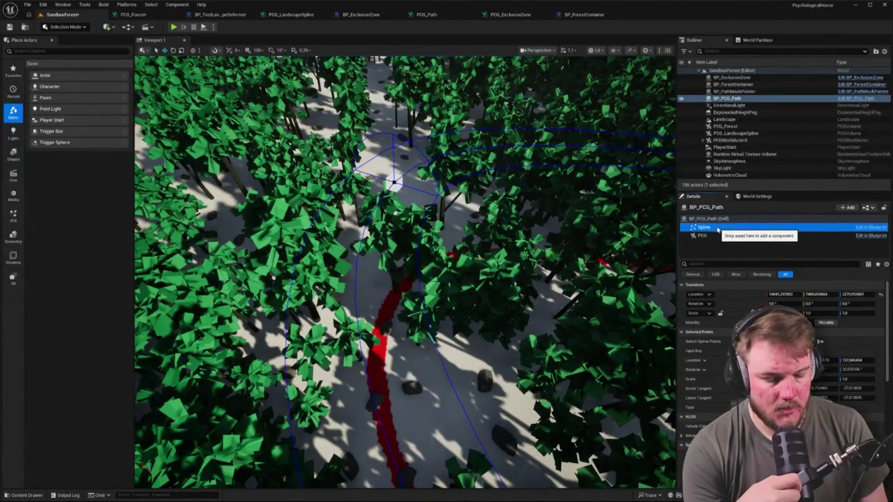
{"action": "left_click", "coordinate": [718, 236]}
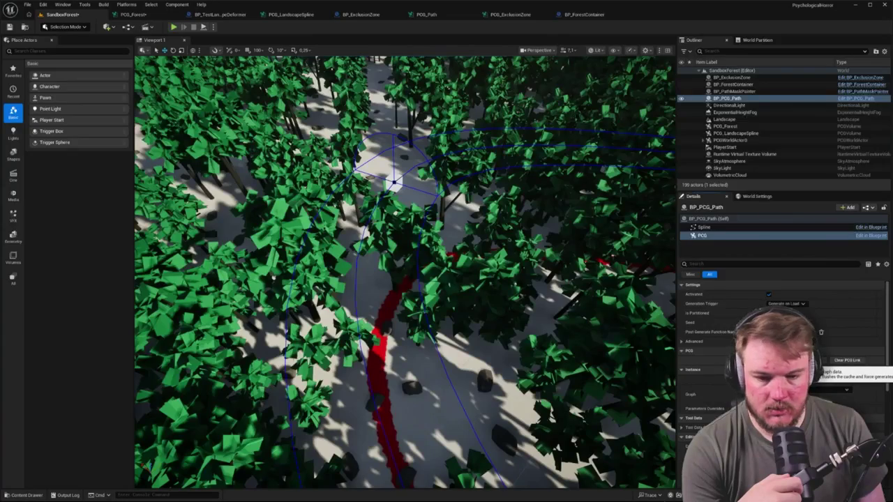
{"action": "left_click", "coordinate": [787, 227]}
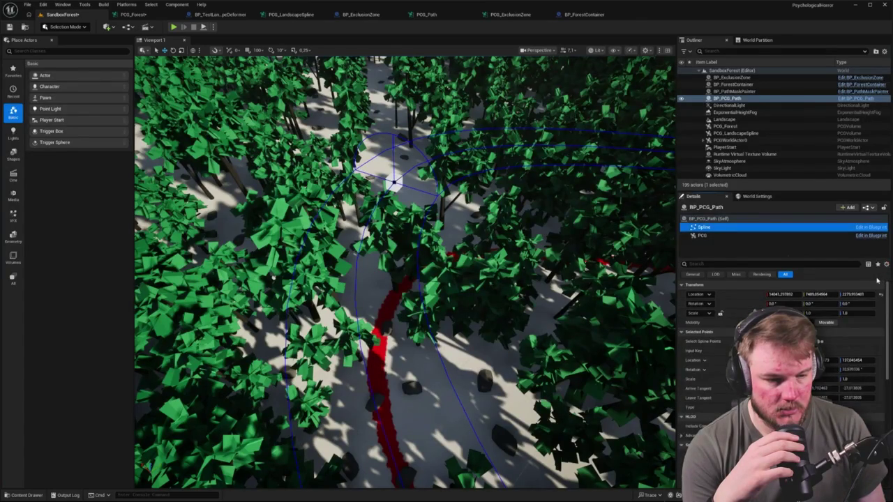
{"action": "left_click", "coordinate": [860, 228]}
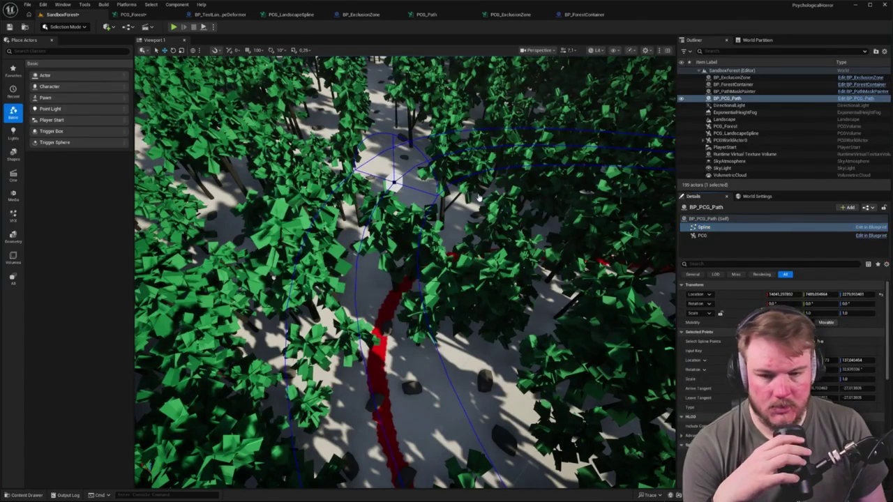
{"action": "left_click", "coordinate": [43, 69]}
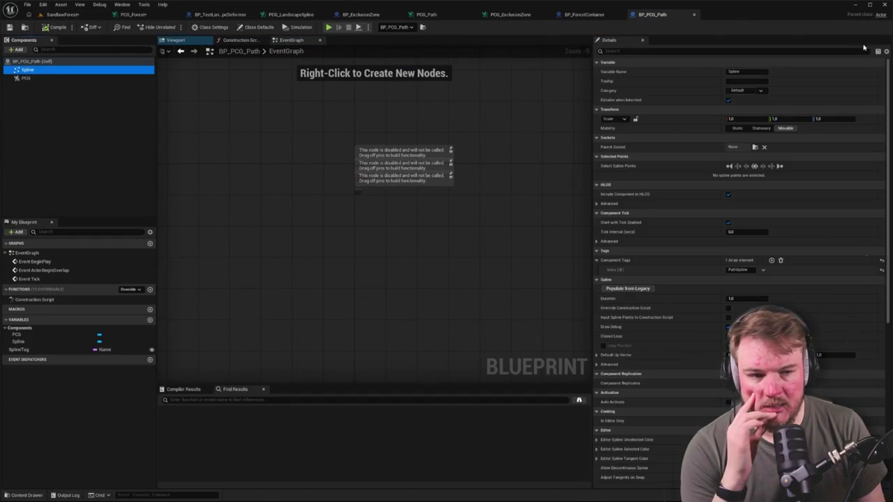
Show only the spline's modified properties and check its PathSpline component tag
{"action": "left_click", "coordinate": [886, 51]}
{"action": "left_click", "coordinate": [724, 95]}
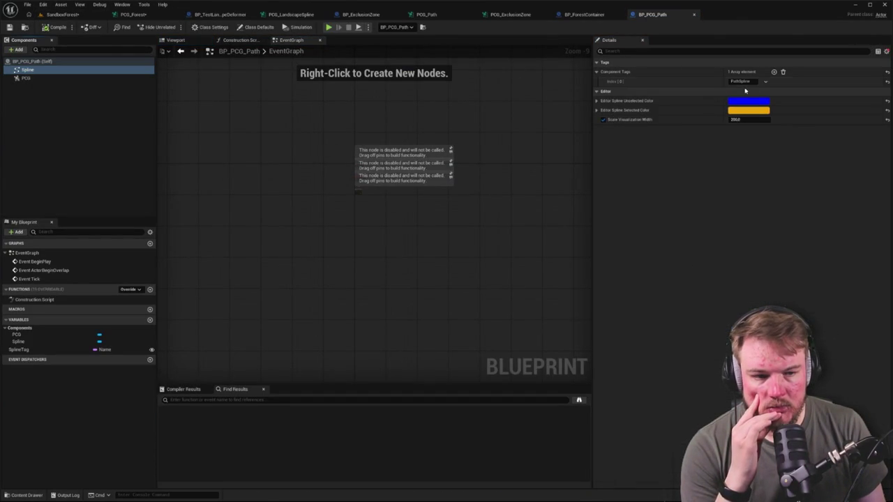
{"action": "left_click", "coordinate": [740, 82]}
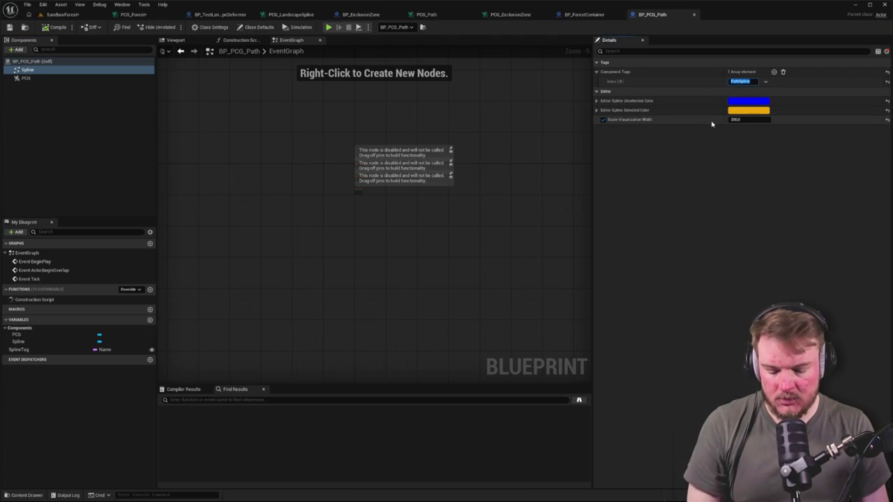
Reselect Get Spline Data in the PCG_Path graph and pick a debug object
{"action": "left_click", "coordinate": [585, 15]}
{"action": "left_click", "coordinate": [426, 14]}
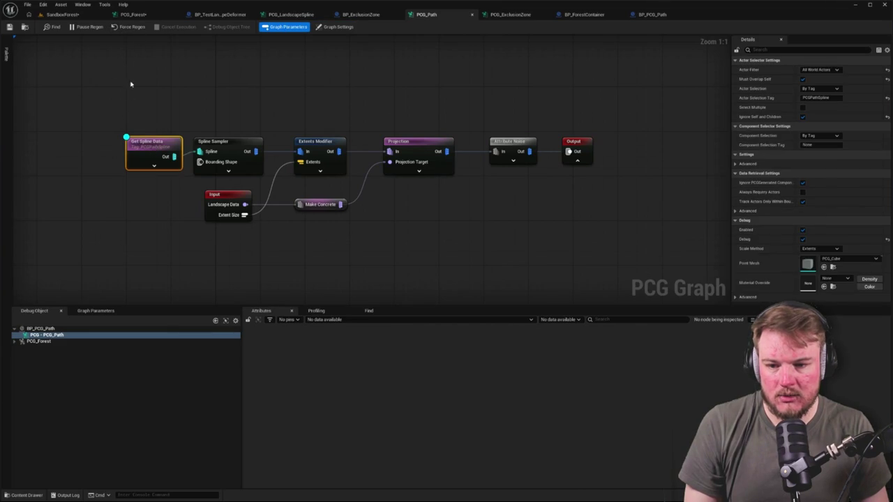
{"action": "left_click", "coordinate": [131, 102]}
{"action": "left_click", "coordinate": [147, 142]}
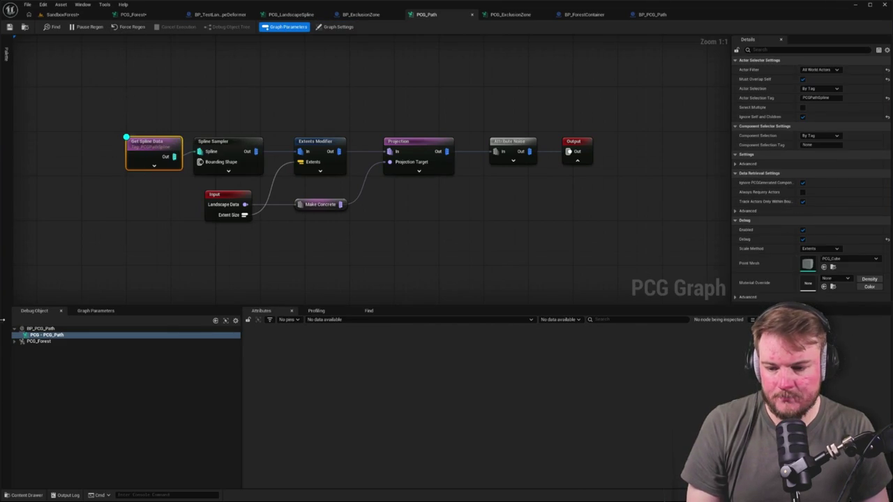
{"action": "left_click", "coordinate": [39, 342]}
{"action": "key", "text": "Down"}
Set BP_PCG_Path as the debug object and select the top row of path nodes
{"action": "key", "text": "Up"}
{"action": "key", "text": "Up"}
{"action": "key", "text": "Up"}
{"action": "left_click", "coordinate": [160, 144]}
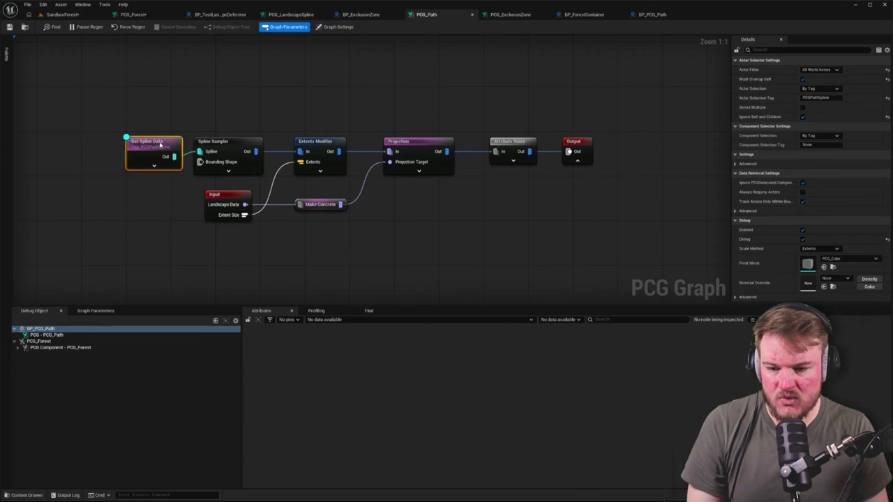
{"action": "mouse_move", "coordinate": [137, 111]}
{"action": "left_mouse_down"}
{"action": "mouse_move", "coordinate": [187, 104]}
{"action": "mouse_move", "coordinate": [138, 104]}
{"action": "mouse_move", "coordinate": [514, 160]}
{"action": "mouse_move", "coordinate": [514, 167]}
{"action": "left_mouse_up"}
{"action": "left_click_drag", "start_coordinate": [439, 223], "coordinate": [322, 199]}
Paste the path nodes into PCG_Forest and connect Landscape Data to Make Concrete
{"action": "left_click", "coordinate": [133, 14]}
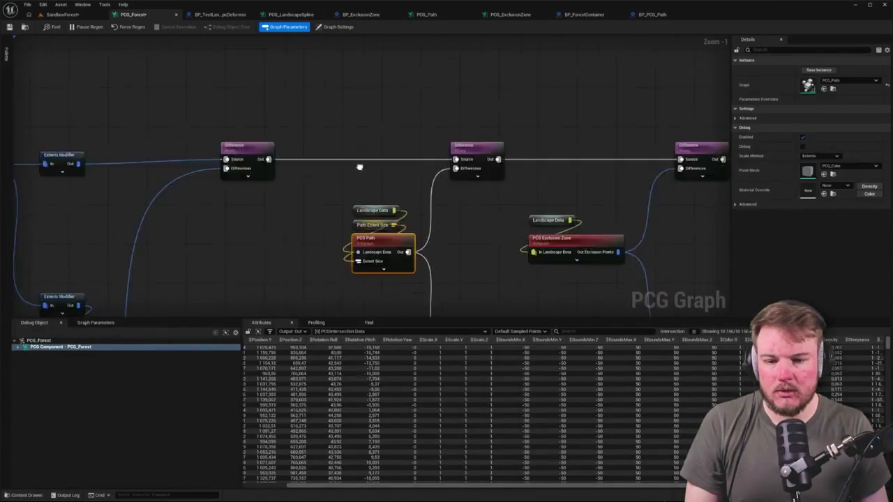
{"action": "key", "text": "ctrl+v"}
{"action": "left_click", "coordinate": [194, 163]}
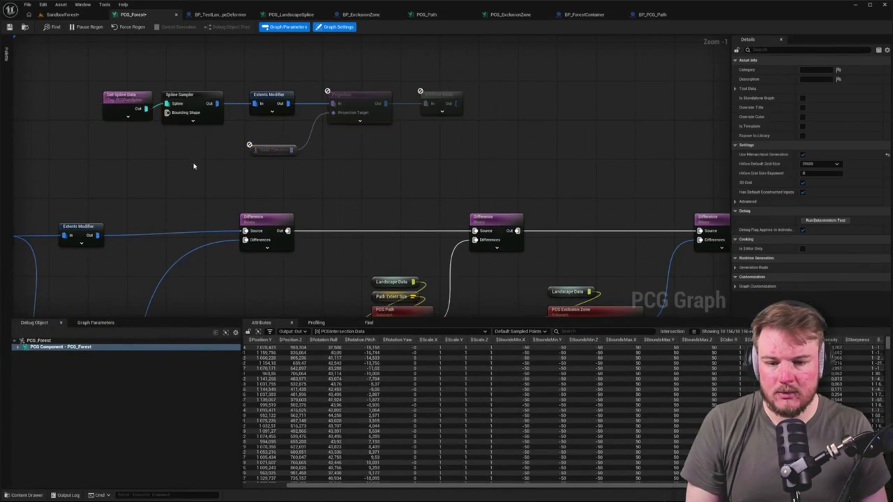
{"action": "mouse_move", "coordinate": [478, 281]}
{"action": "left_mouse_down"}
{"action": "mouse_move", "coordinate": [310, 175]}
{"action": "mouse_move", "coordinate": [265, 157]}
{"action": "left_mouse_up"}
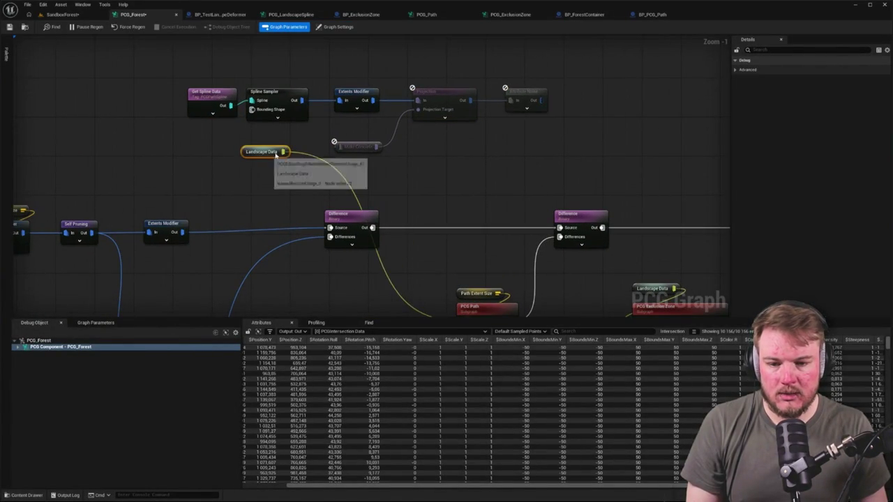
{"action": "mouse_move", "coordinate": [339, 149]}
{"action": "left_mouse_down"}
{"action": "mouse_move", "coordinate": [472, 74]}
{"action": "mouse_move", "coordinate": [432, 150]}
{"action": "left_mouse_up"}
Wire Path Extent Size into the pasted Extents Modifier
{"action": "scroll", "coordinate": [361, 143], "scroll_direction": "down", "scroll_amount": 1}
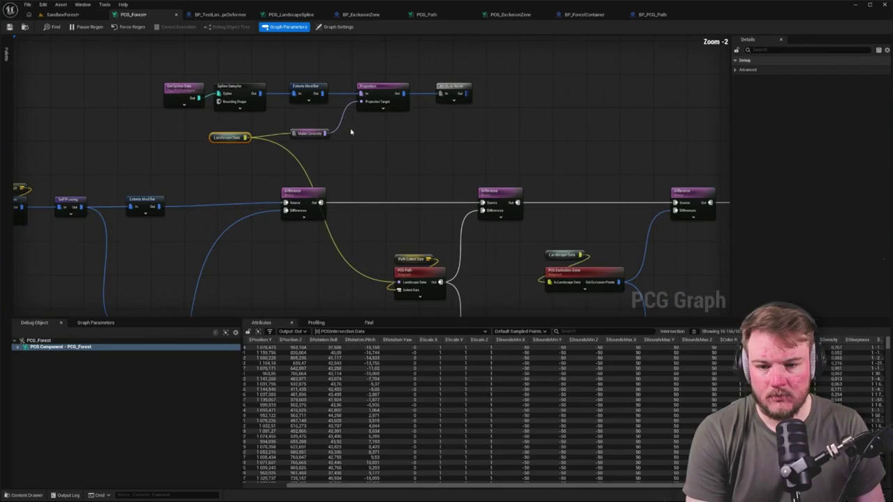
{"action": "left_click", "coordinate": [307, 102]}
{"action": "mouse_move", "coordinate": [411, 258]}
{"action": "left_mouse_down"}
{"action": "mouse_move", "coordinate": [307, 74]}
{"action": "mouse_move", "coordinate": [295, 117]}
{"action": "mouse_move", "coordinate": [310, 147]}
{"action": "mouse_move", "coordinate": [310, 138]}
{"action": "left_mouse_up"}
{"action": "left_click", "coordinate": [322, 133]}
{"action": "left_click_drag", "start_coordinate": [411, 161], "coordinate": [380, 119]}
Feed the path output into both Difference nodes and disable the PCG Path subgraph
{"action": "mouse_move", "coordinate": [435, 52]}
{"action": "left_mouse_down"}
{"action": "mouse_move", "coordinate": [445, 62]}
{"action": "mouse_move", "coordinate": [424, 139]}
{"action": "mouse_move", "coordinate": [450, 169]}
{"action": "left_mouse_up"}
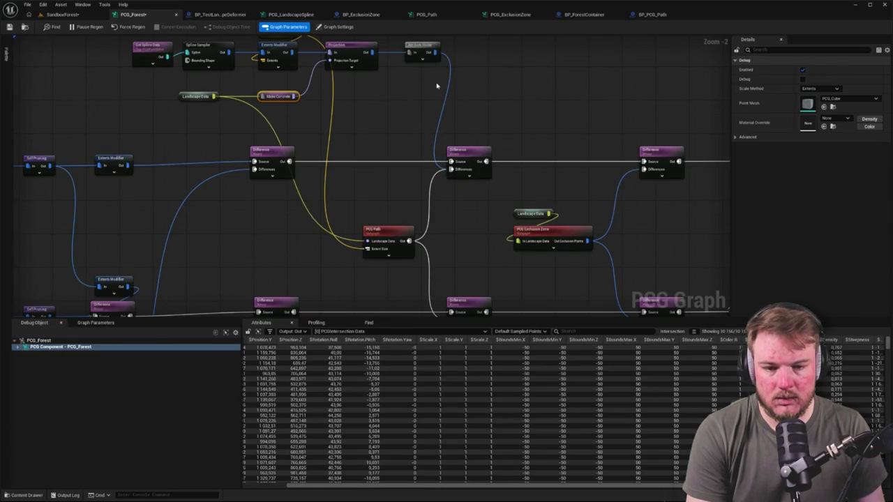
{"action": "mouse_move", "coordinate": [435, 53]}
{"action": "left_mouse_down"}
{"action": "mouse_move", "coordinate": [425, 308]}
{"action": "mouse_move", "coordinate": [439, 315]}
{"action": "mouse_move", "coordinate": [442, 269]}
{"action": "mouse_move", "coordinate": [450, 261]}
{"action": "left_mouse_up"}
{"action": "left_click_drag", "start_coordinate": [392, 226], "coordinate": [392, 267]}
{"action": "left_click_drag", "start_coordinate": [396, 223], "coordinate": [315, 223]}
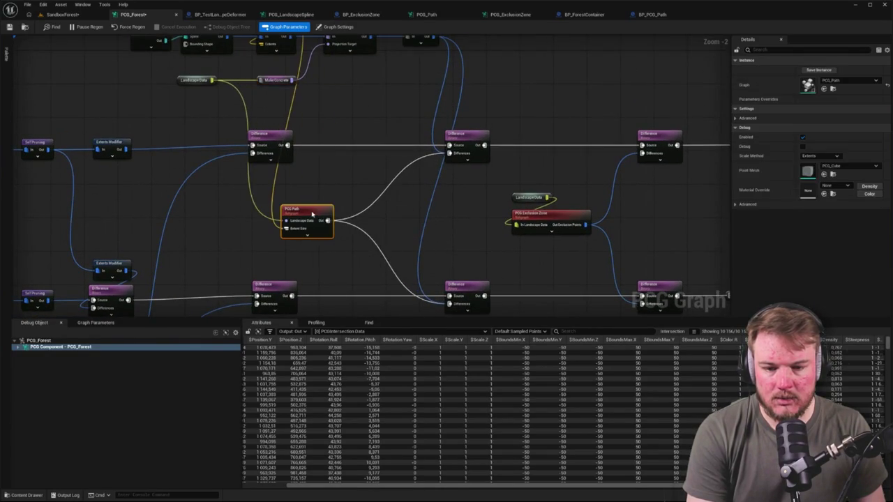
{"action": "right_click", "coordinate": [301, 208]}
{"action": "left_click", "coordinate": [328, 234]}
{"action": "left_click", "coordinate": [355, 258]}
{"action": "mouse_move", "coordinate": [363, 129]}
{"action": "left_mouse_down"}
{"action": "mouse_move", "coordinate": [366, 180]}
{"action": "mouse_move", "coordinate": [375, 100]}
{"action": "mouse_move", "coordinate": [377, 145]}
{"action": "left_mouse_up"}
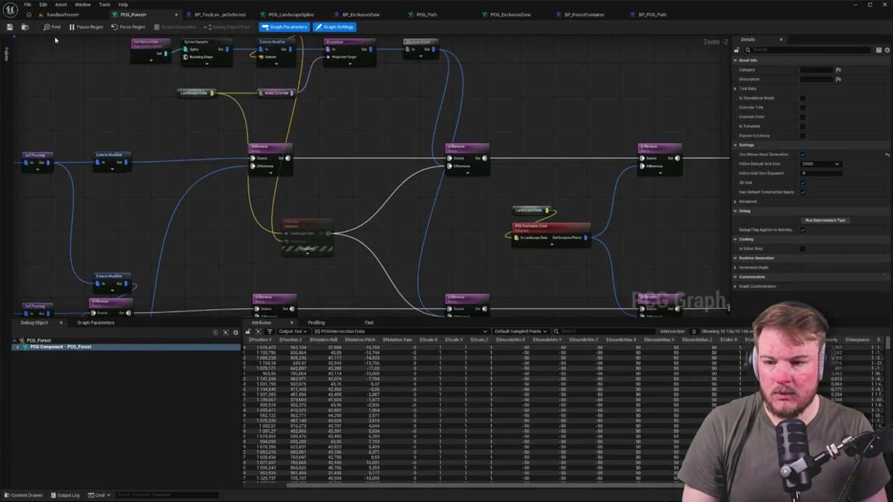
Frame and orbit around the path spline in the SandboxForest level
{"action": "left_click", "coordinate": [61, 14]}
{"action": "key", "text": "f"}
{"action": "scroll", "coordinate": [335, 119], "scroll_direction": "down", "scroll_amount": 5}
{"action": "scroll", "coordinate": [367, 194], "scroll_direction": "up", "scroll_amount": 3}
{"action": "left_click_drag", "start_coordinate": [419, 314], "coordinate": [467, 296]}
{"action": "mouse_move", "coordinate": [421, 207]}
{"action": "left_mouse_down"}
{"action": "mouse_move", "coordinate": [481, 211]}
{"action": "mouse_move", "coordinate": [421, 207]}
{"action": "left_mouse_up"}
{"action": "scroll", "coordinate": [421, 207], "scroll_direction": "down", "scroll_amount": 1}
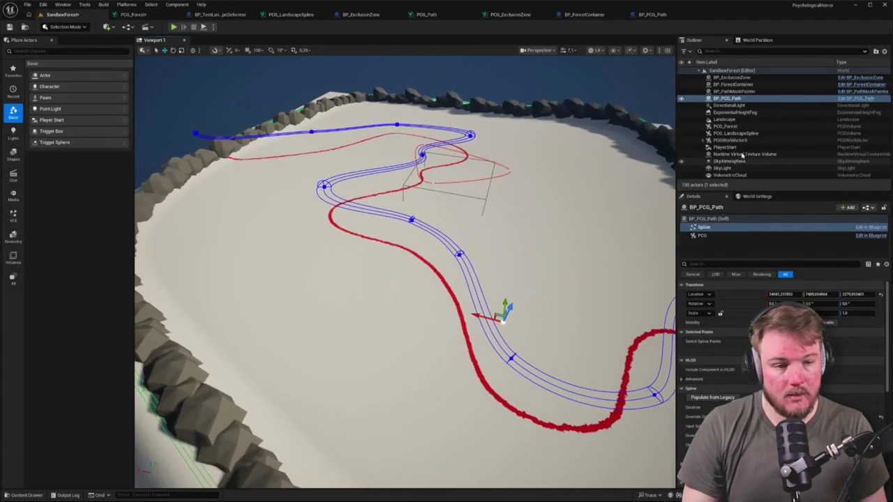
Select the Landscape in SandboxForest and frame the whole landscape in view
{"action": "left_click", "coordinate": [140, 15]}
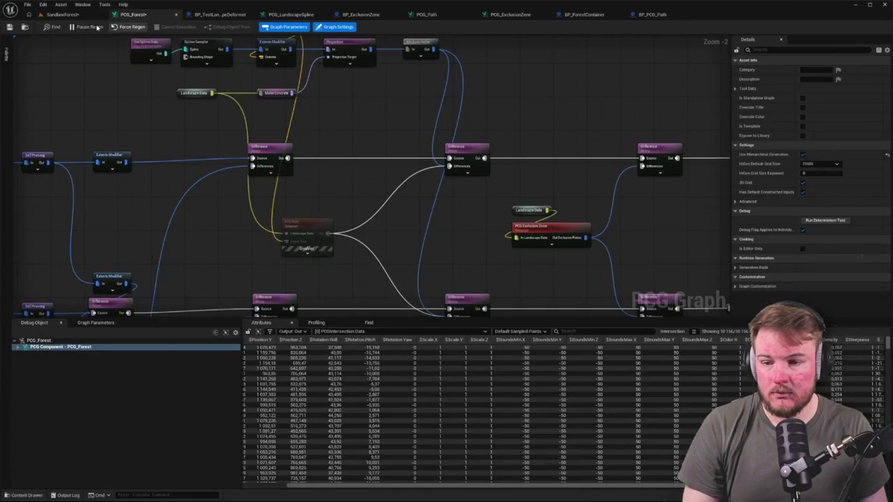
{"action": "left_click", "coordinate": [75, 15]}
{"action": "left_click", "coordinate": [195, 160]}
{"action": "key", "text": "f"}
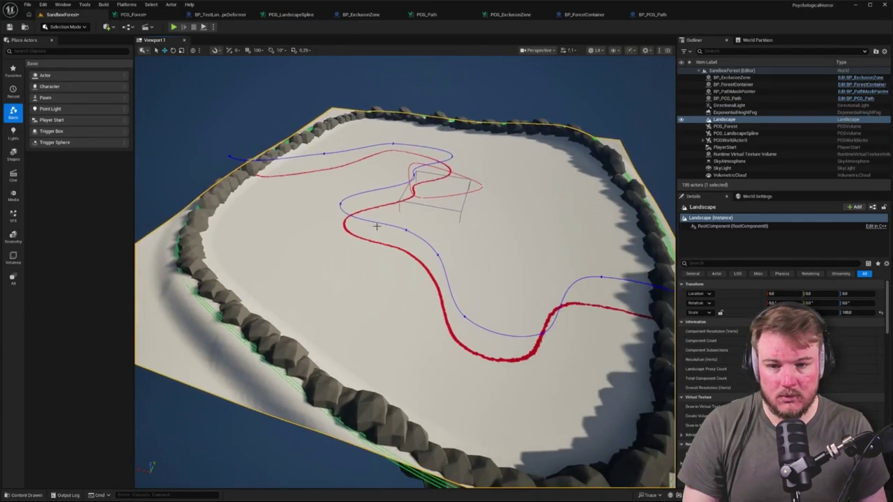
Close the deformer, ExclusionZone, ForestContainer, LandscapeSpline and BP_PCG_Path editors, then return to SandboxForest
{"action": "left_click", "coordinate": [159, 17]}
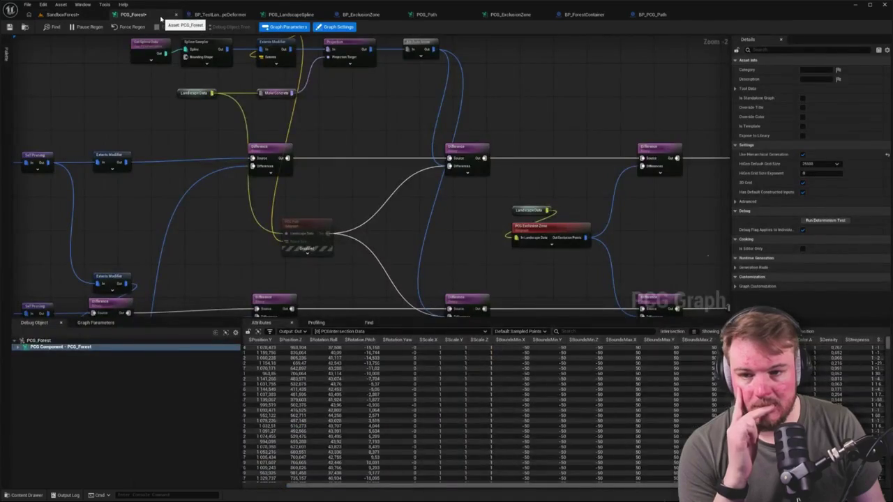
{"action": "left_click", "coordinate": [204, 14]}
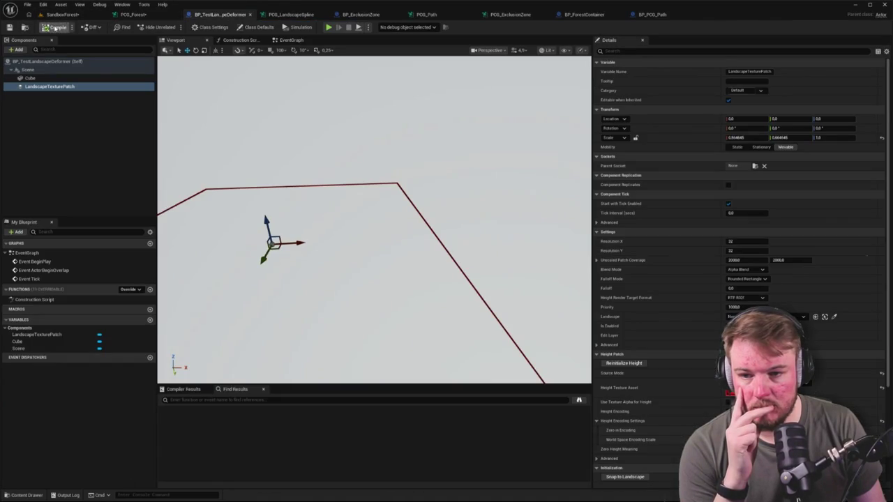
{"action": "middle_click", "coordinate": [210, 14]}
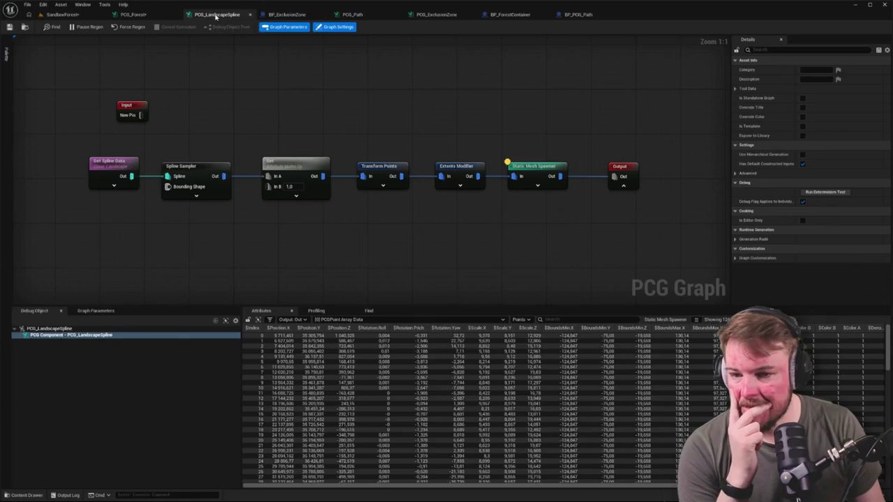
{"action": "middle_click", "coordinate": [215, 14]}
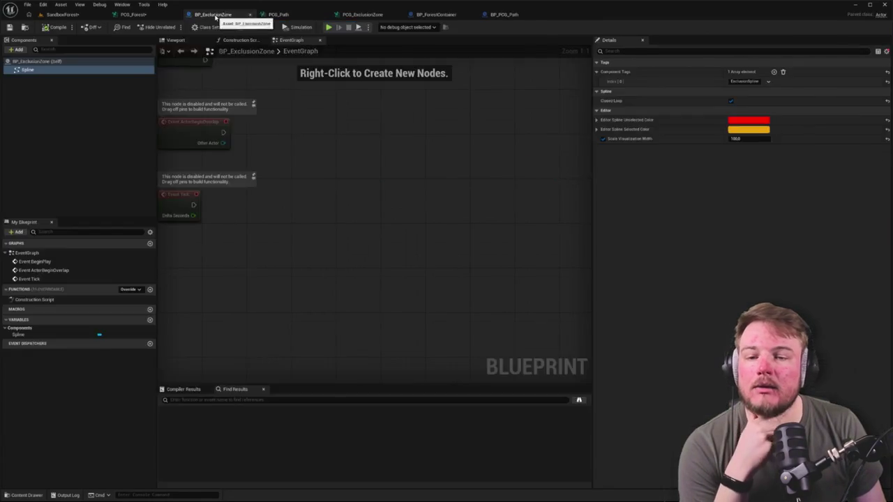
{"action": "middle_click", "coordinate": [215, 14]}
{"action": "middle_click", "coordinate": [293, 13]}
{"action": "middle_click", "coordinate": [293, 14]}
{"action": "middle_click", "coordinate": [313, 14]}
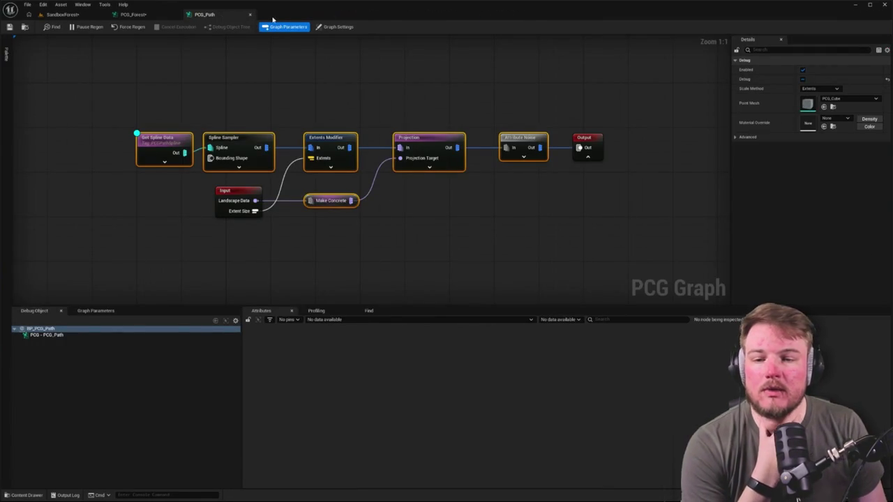
{"action": "left_click", "coordinate": [62, 14]}
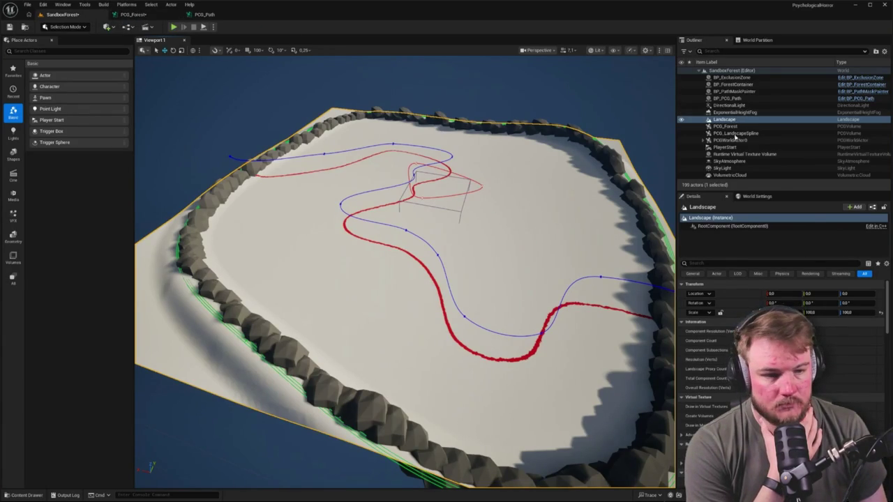
Inspect PCGWorldActor0, BP_PCG_Path and BP_ForestContainer, then open the PCG_Forest volume's graph
{"action": "left_click", "coordinate": [734, 140]}
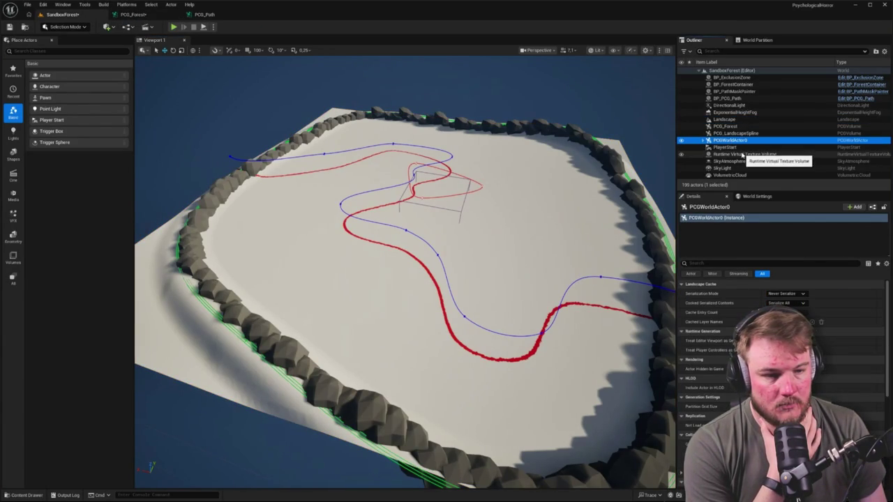
{"action": "left_click", "coordinate": [726, 99]}
{"action": "left_click", "coordinate": [743, 236]}
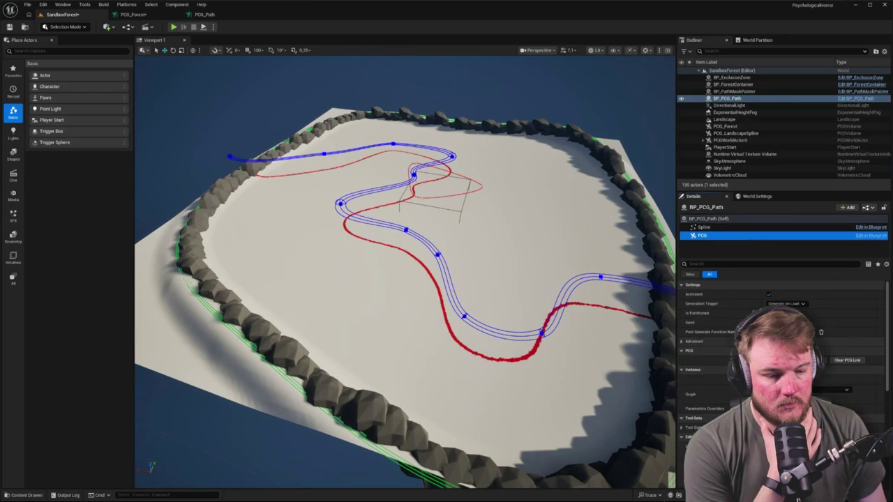
{"action": "left_click", "coordinate": [732, 84]}
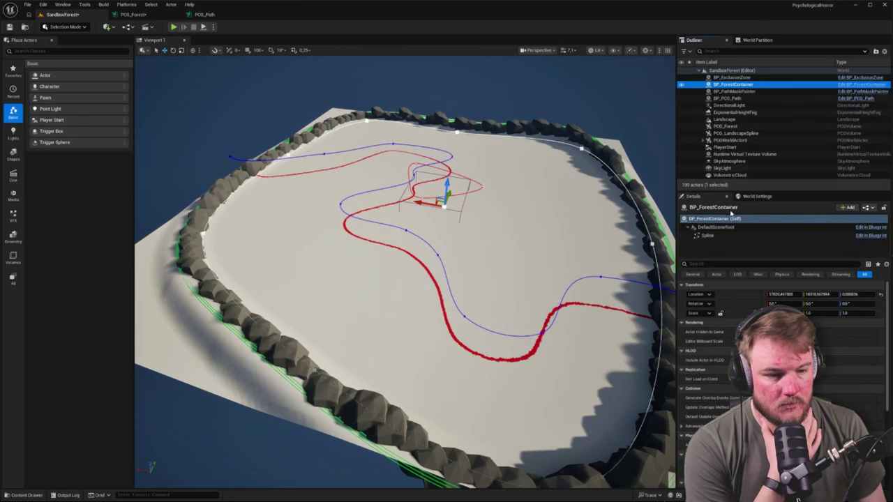
{"action": "left_click", "coordinate": [725, 126]}
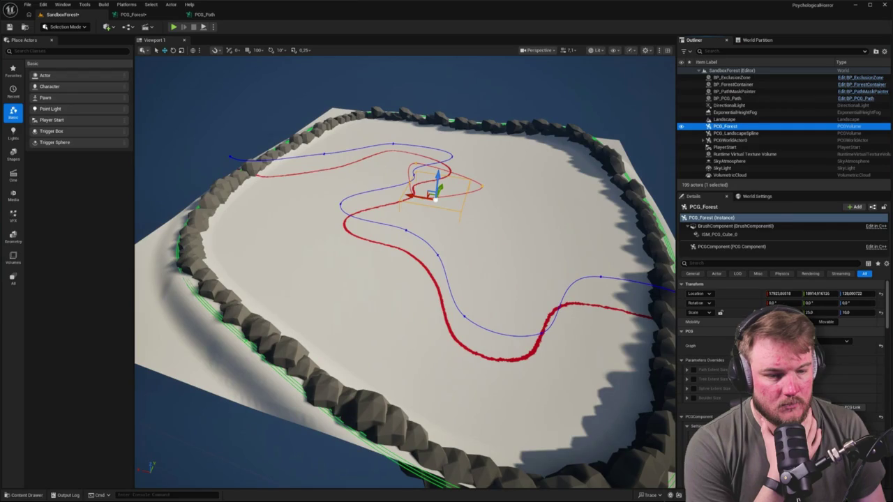
{"action": "left_click", "coordinate": [871, 420]}
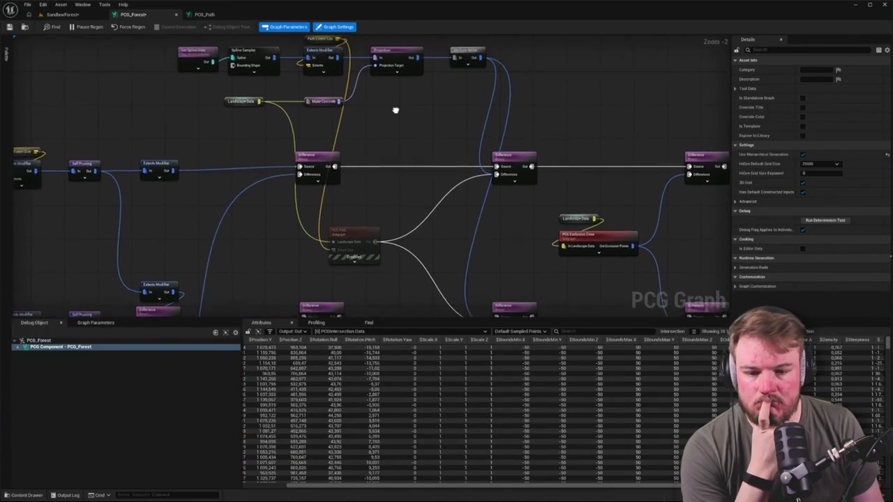
Disable the two middle Difference nodes in PCG_Forest and view the regenerated forest
{"action": "left_click_drag", "start_coordinate": [403, 110], "coordinate": [478, 309]}
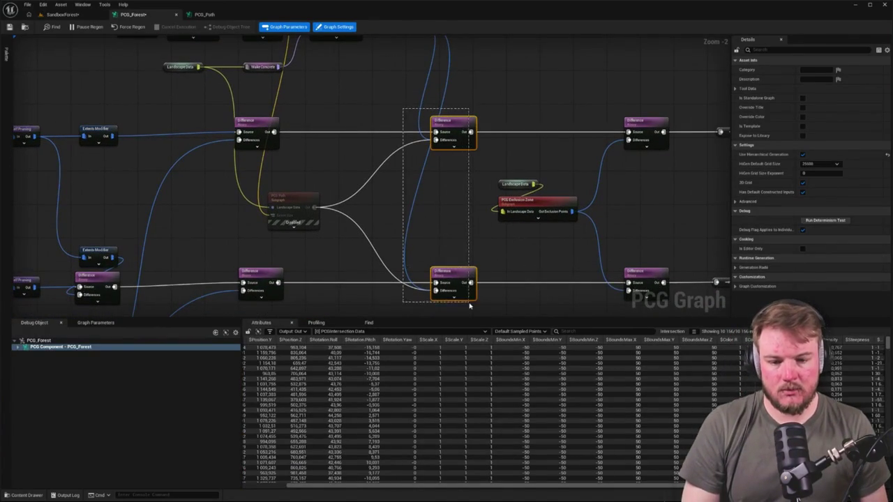
{"action": "key", "text": "e"}
{"action": "left_click", "coordinate": [176, 105]}
{"action": "left_click", "coordinate": [54, 15]}
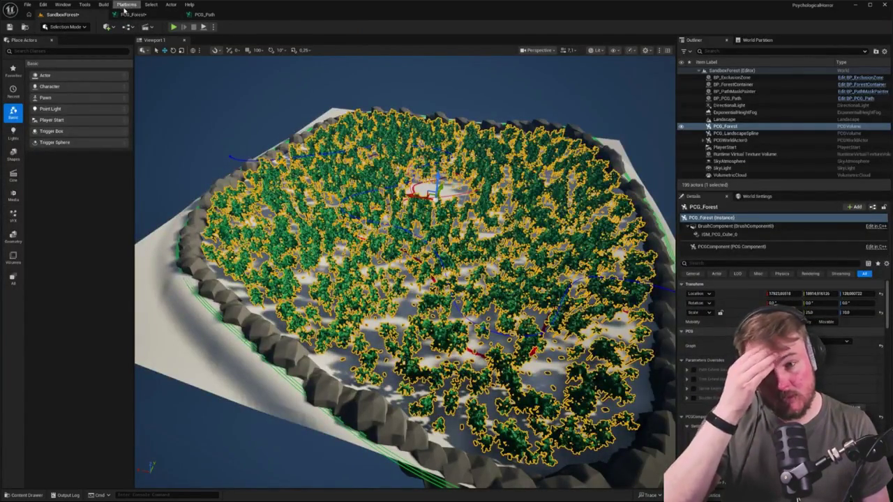
Close the PCG_Path graph and select Get Spline Data, declining the save prompt
{"action": "left_click", "coordinate": [197, 15]}
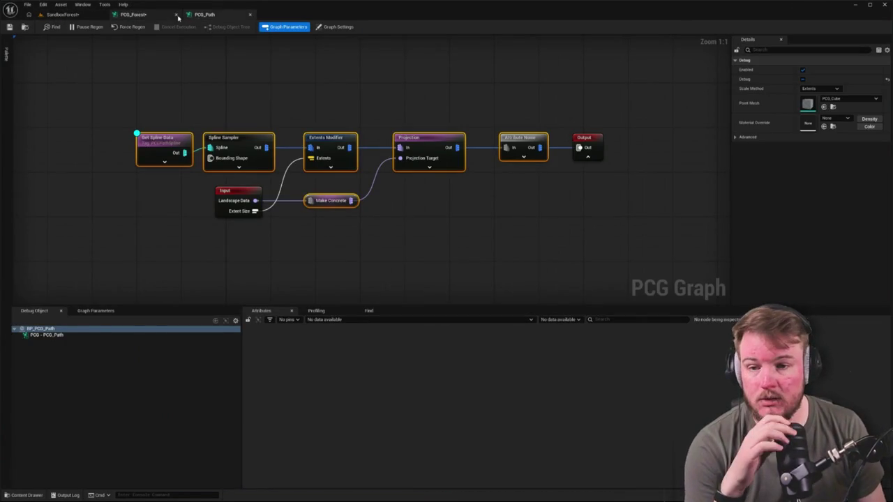
{"action": "left_click", "coordinate": [250, 14]}
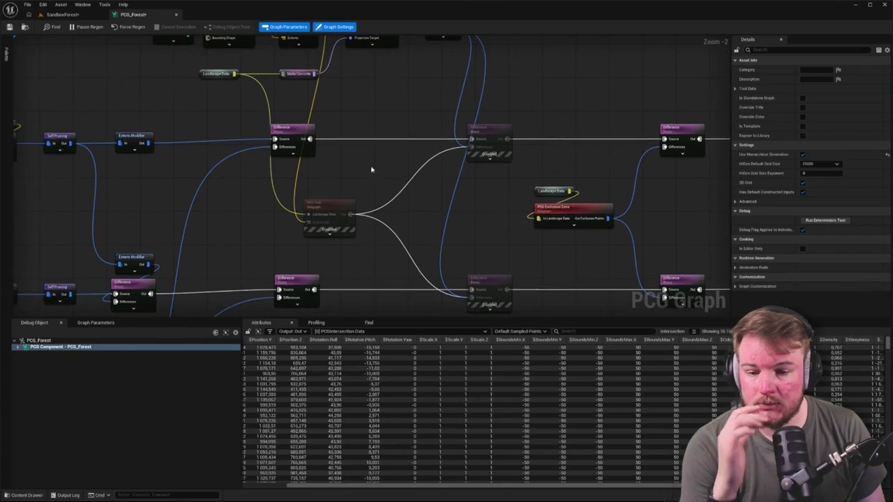
{"action": "left_click", "coordinate": [340, 208]}
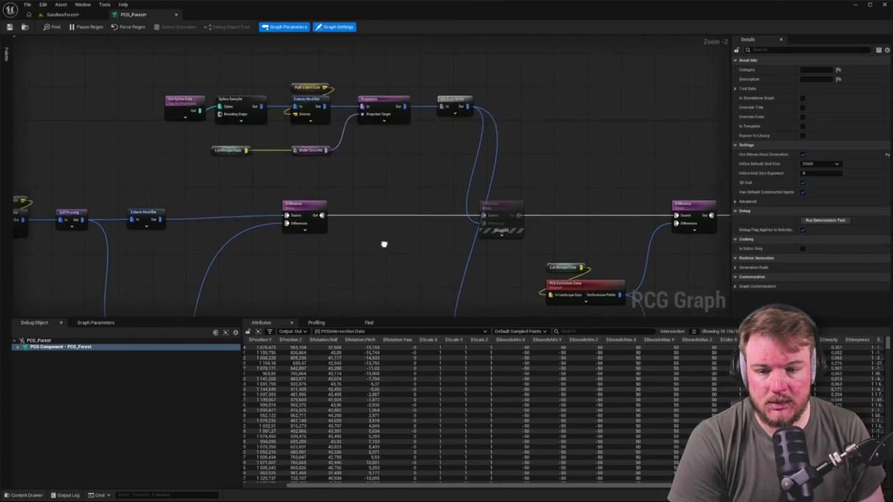
{"action": "scroll", "coordinate": [156, 128], "scroll_direction": "up", "scroll_amount": 2}
{"action": "left_click", "coordinate": [156, 128]}
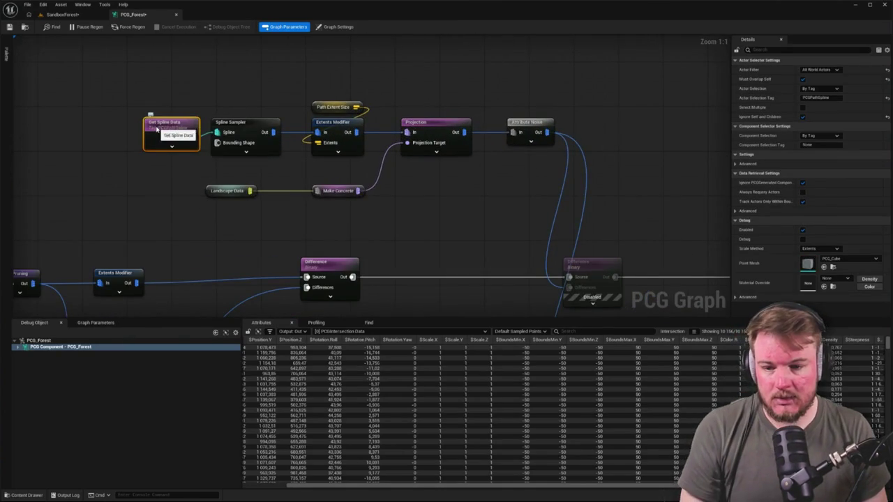
{"action": "key", "text": "ctrl+alt+s"}
{"action": "left_click", "coordinate": [630, 361]}
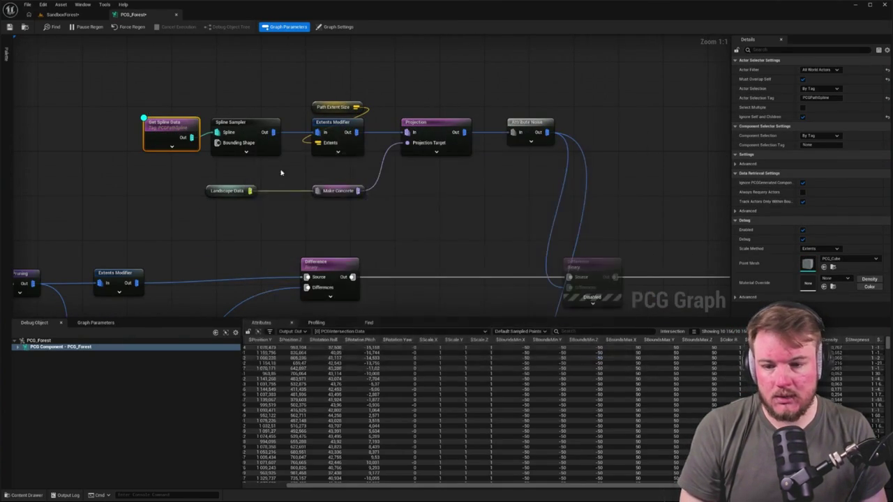
Inspect the Spline Sampler's output points, then return to the SandboxForest level
{"action": "left_click", "coordinate": [226, 140]}
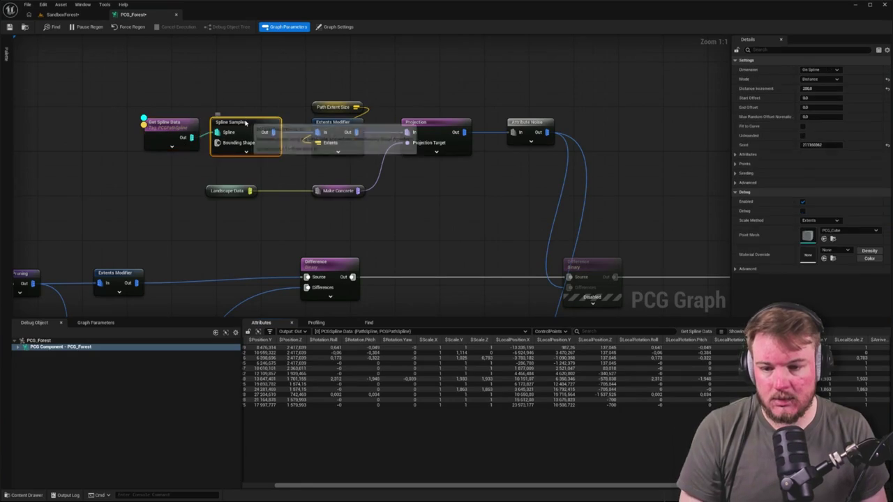
{"action": "key", "text": "a"}
{"action": "left_click", "coordinate": [64, 15]}
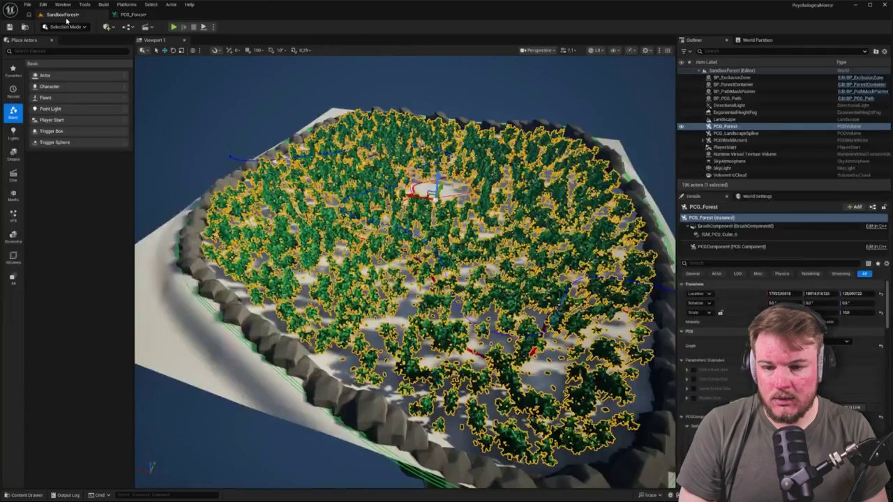
Select BP_PCG_Path and hide the PCG trees and rock wall, leaving the path spline visible
{"action": "scroll", "coordinate": [404, 272], "scroll_direction": "up", "scroll_amount": 10}
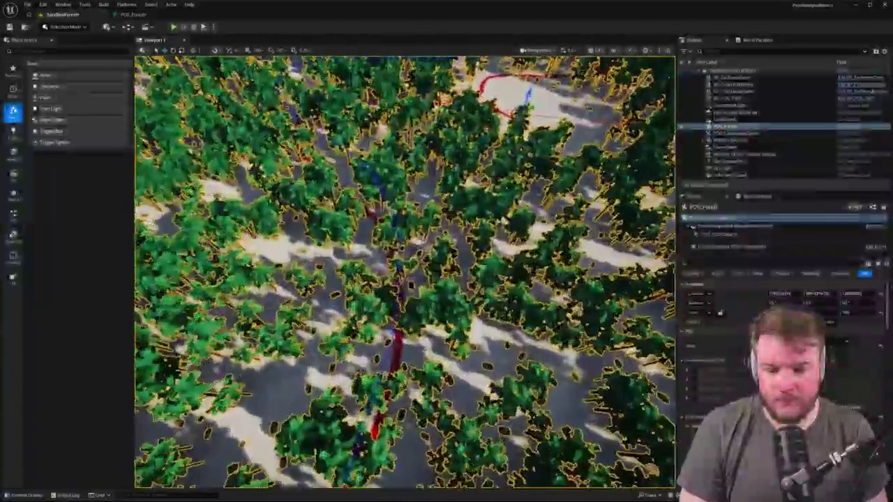
{"action": "scroll", "coordinate": [405, 271], "scroll_direction": "up", "scroll_amount": 8}
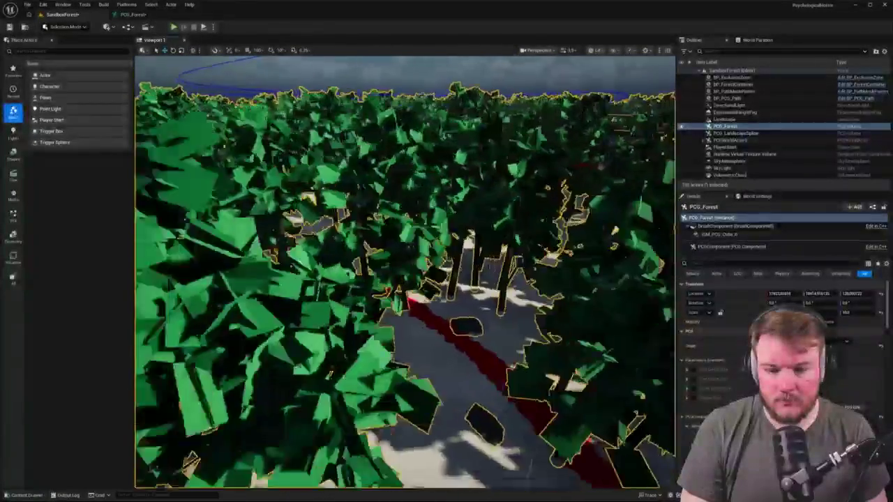
{"action": "scroll", "coordinate": [404, 272], "scroll_direction": "down", "scroll_amount": 10}
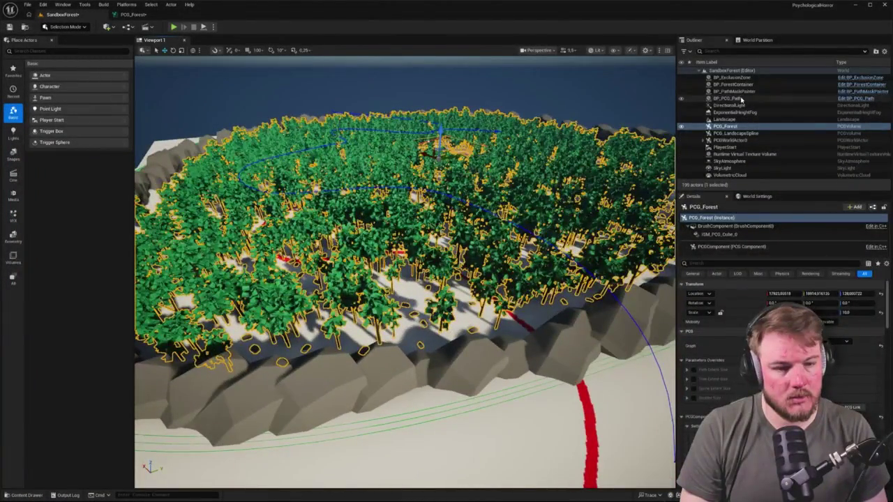
{"action": "left_click", "coordinate": [729, 99]}
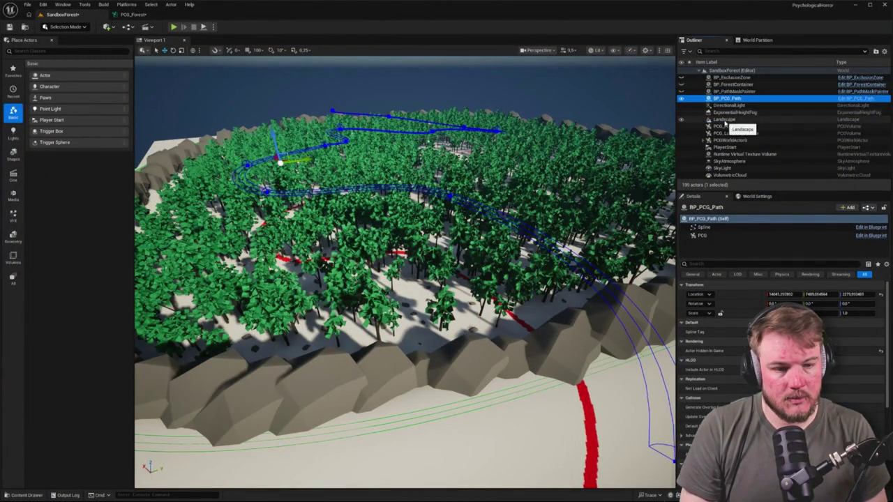
{"action": "left_click", "coordinate": [681, 134]}
{"action": "mouse_move", "coordinate": [599, 152]}
{"action": "left_mouse_down"}
{"action": "mouse_move", "coordinate": [571, 160]}
{"action": "mouse_move", "coordinate": [558, 181]}
{"action": "mouse_move", "coordinate": [530, 167]}
{"action": "mouse_move", "coordinate": [516, 174]}
{"action": "left_mouse_up"}
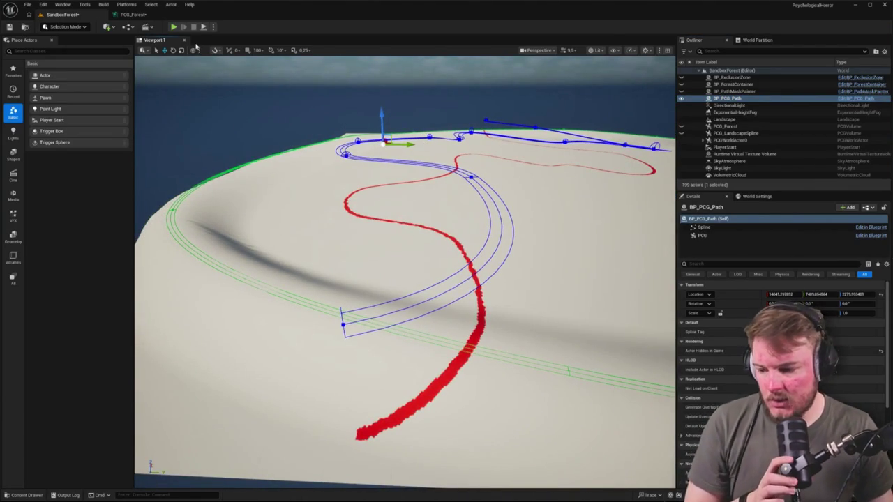
Set the Spline Sampler's debug Scale Method to Absolute with point scale 10.0, and check the level
{"action": "left_click", "coordinate": [132, 14]}
{"action": "left_click_drag", "start_coordinate": [242, 87], "coordinate": [306, 106]}
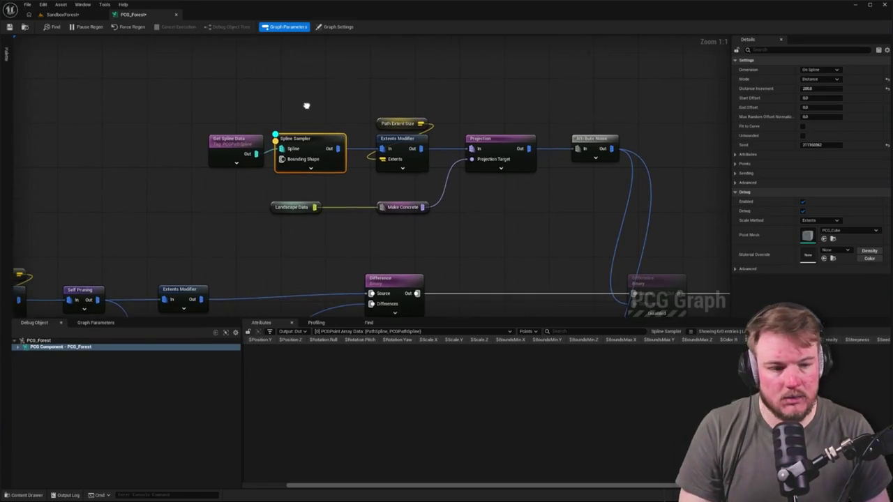
{"action": "left_click", "coordinate": [819, 220]}
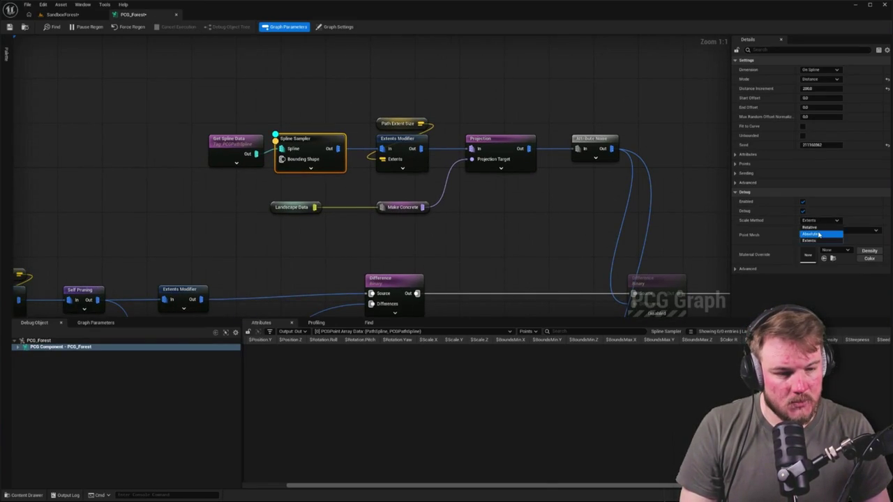
{"action": "left_click", "coordinate": [812, 231]}
{"action": "left_click", "coordinate": [821, 221]}
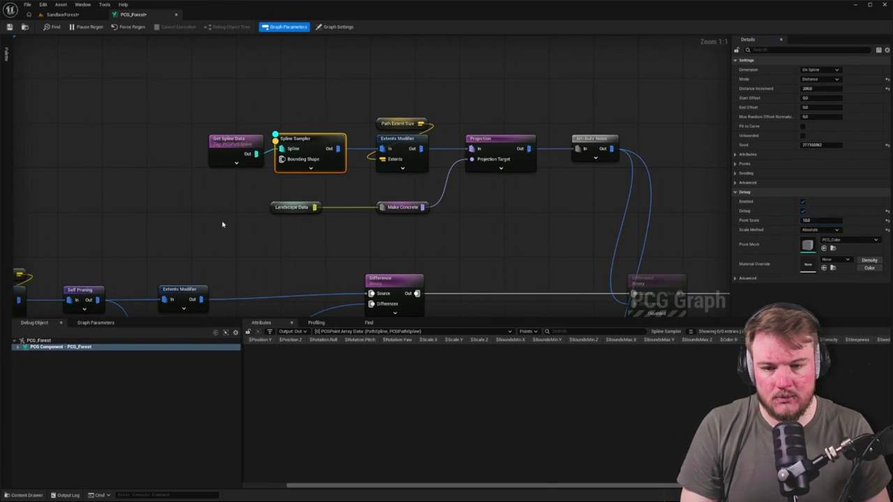
{"action": "left_click_drag", "start_coordinate": [223, 140], "coordinate": [206, 140]}
{"action": "left_click", "coordinate": [325, 149]}
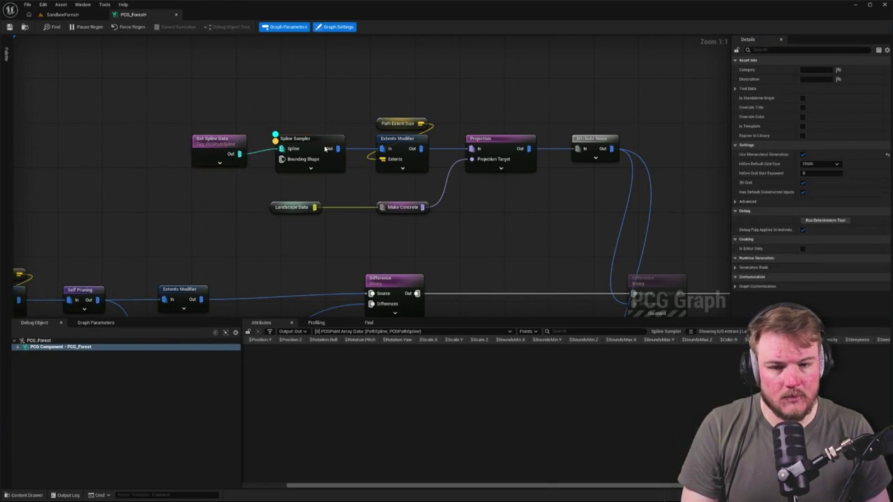
{"action": "left_click", "coordinate": [325, 148]}
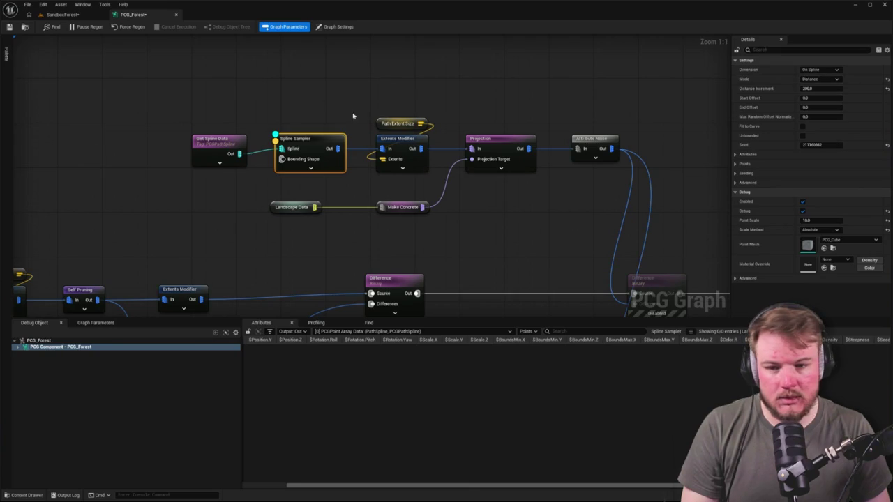
{"action": "left_click", "coordinate": [88, 14]}
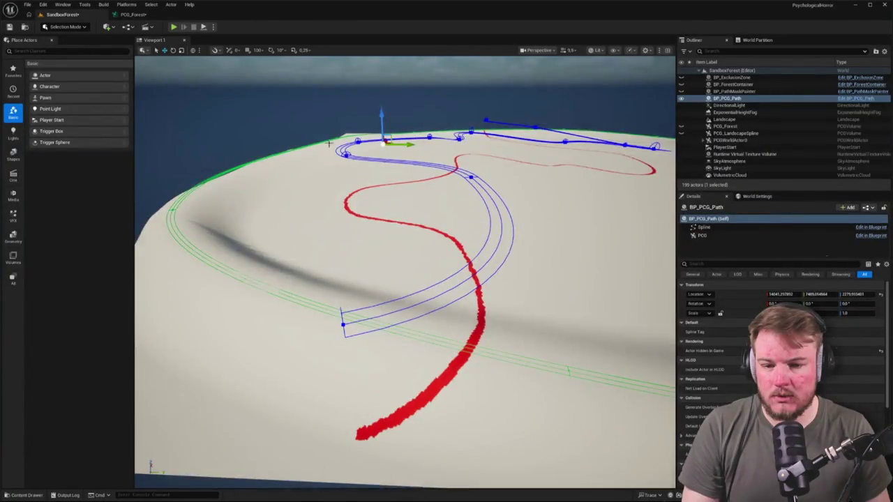
{"action": "left_click_drag", "start_coordinate": [305, 140], "coordinate": [333, 129]}
Set Get Spline Data's debug Scale Method to Absolute and edit its point scale
{"action": "left_click", "coordinate": [150, 15]}
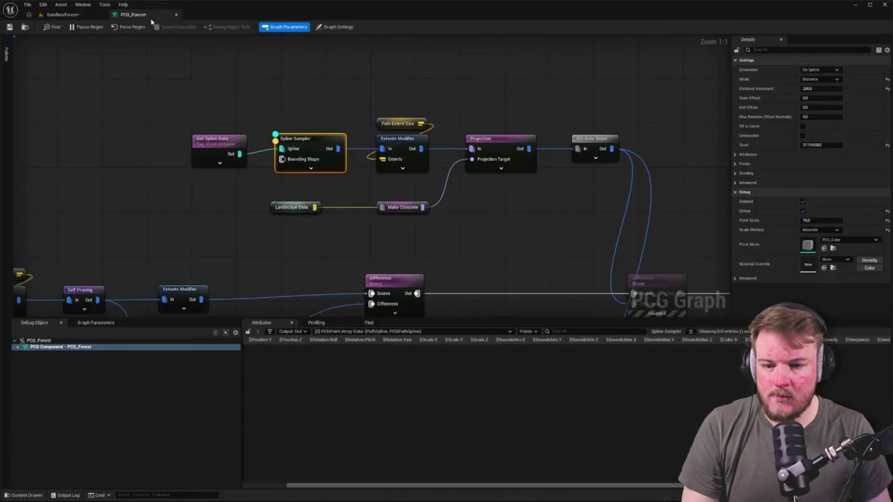
{"action": "left_click", "coordinate": [207, 140]}
{"action": "left_click", "coordinate": [819, 248]}
{"action": "left_click", "coordinate": [827, 263]}
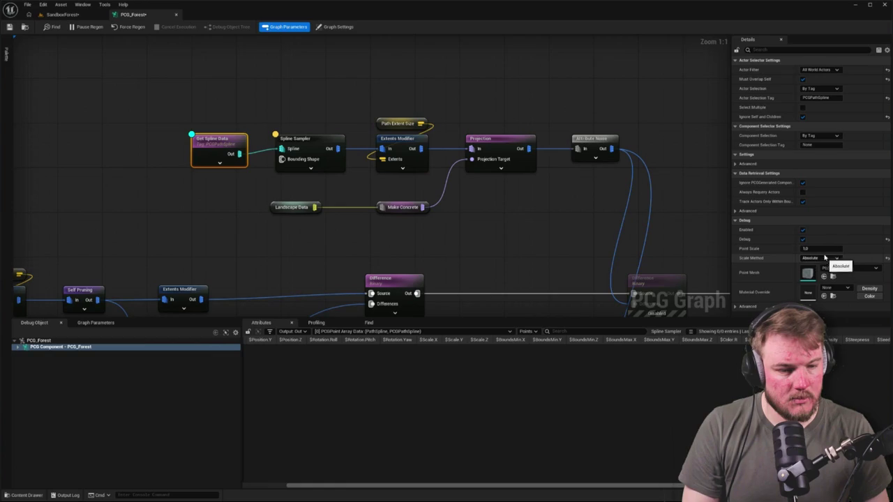
{"action": "left_click", "coordinate": [812, 248]}
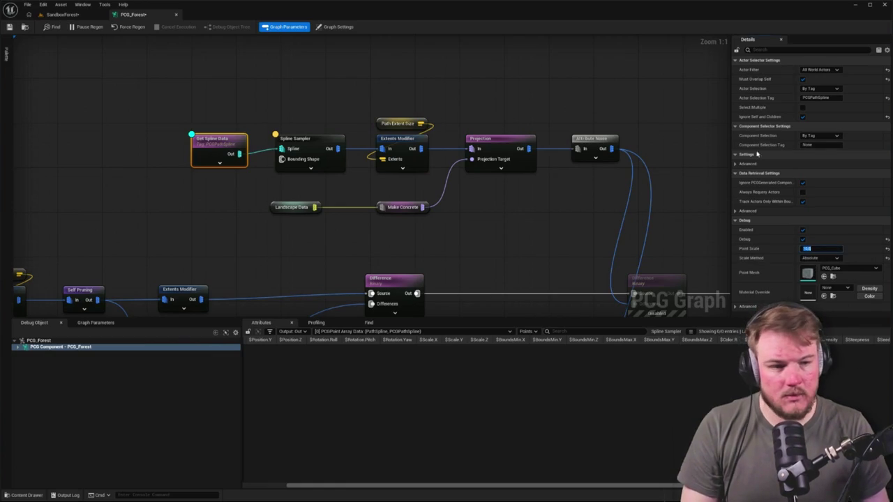
{"action": "left_click", "coordinate": [60, 55]}
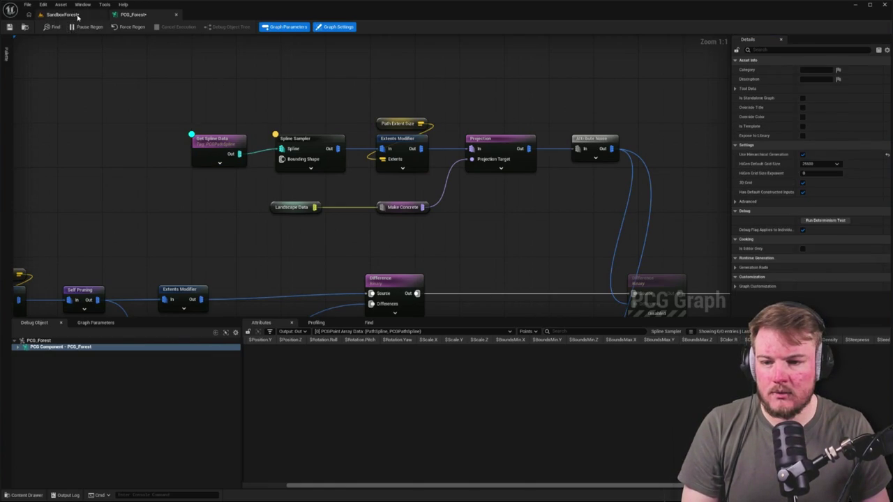
{"action": "left_click", "coordinate": [76, 14]}
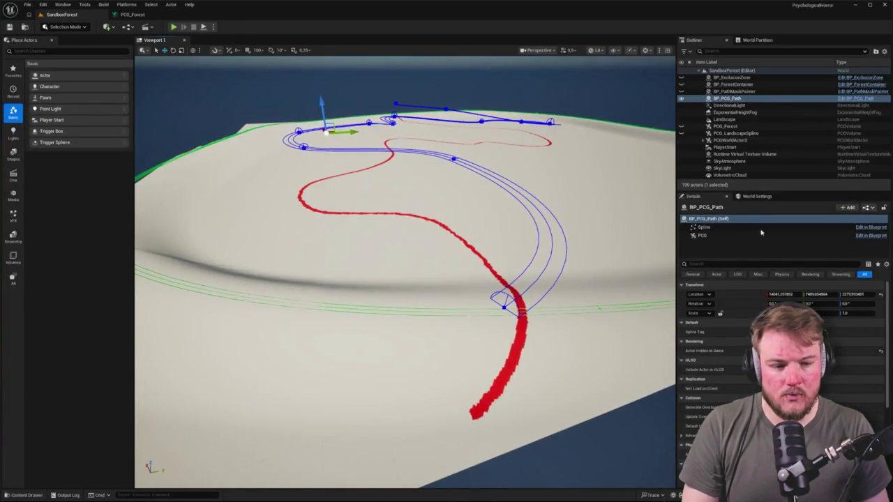
Inspect the Spline Sampler and Get Spline Data settings and nudge Landscape Data slightly right
{"action": "left_click", "coordinate": [712, 236]}
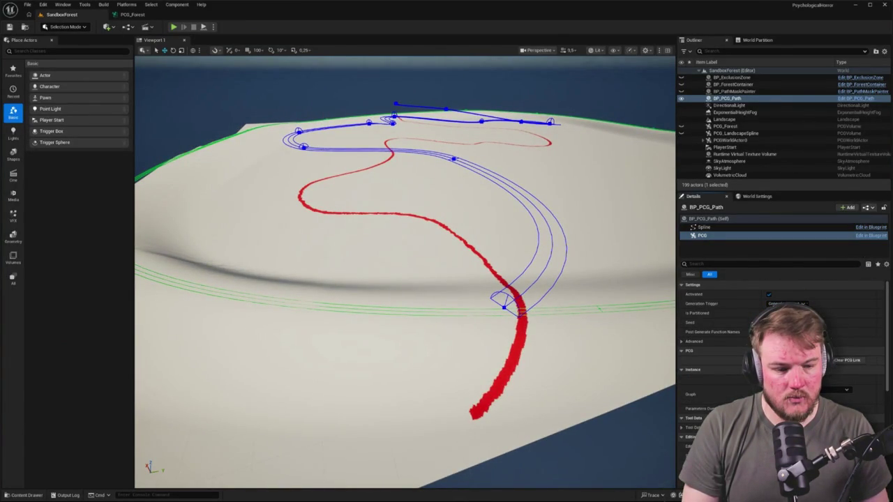
{"action": "left_click", "coordinate": [132, 14]}
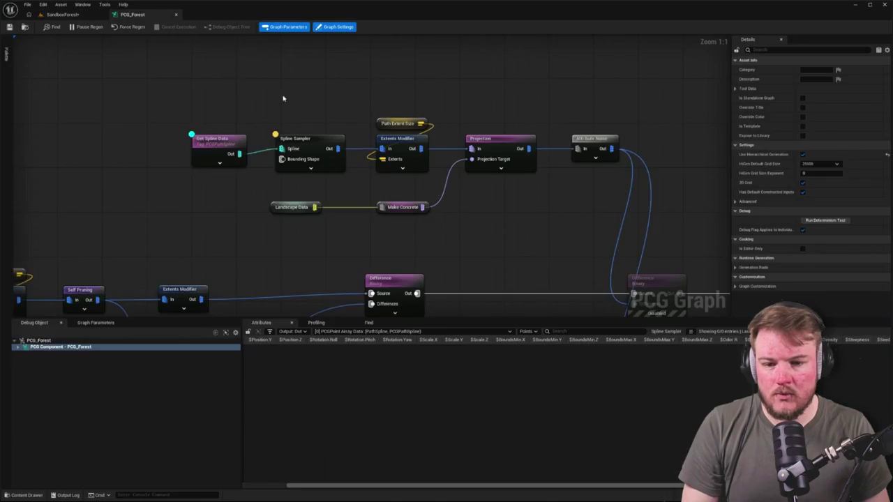
{"action": "left_click", "coordinate": [327, 142]}
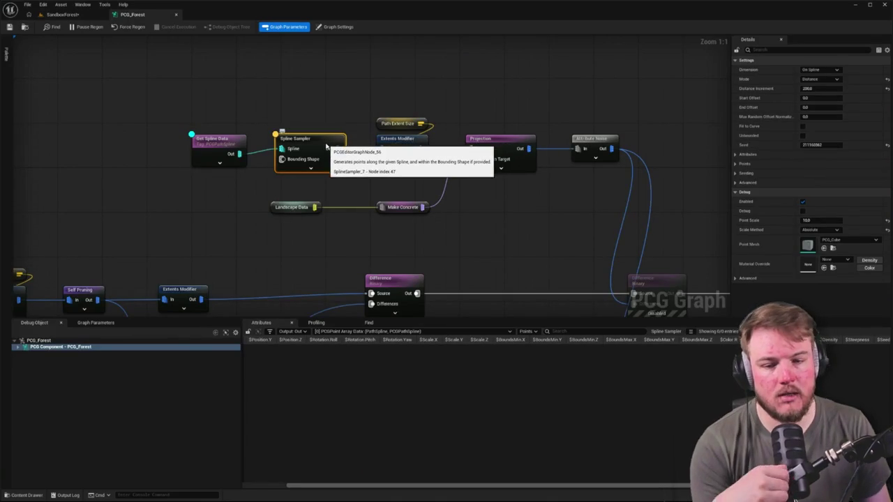
{"action": "left_click_drag", "start_coordinate": [453, 195], "coordinate": [454, 199]}
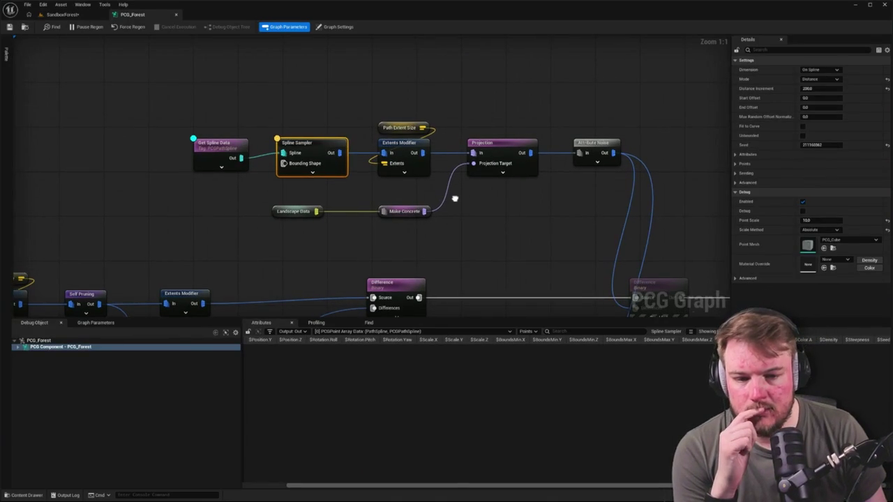
{"action": "left_click_drag", "start_coordinate": [290, 212], "coordinate": [313, 212]}
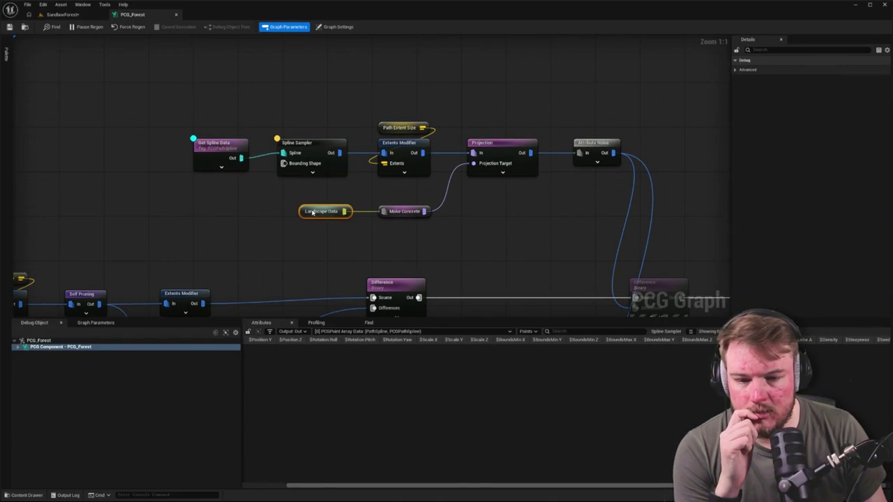
{"action": "left_click", "coordinate": [210, 144]}
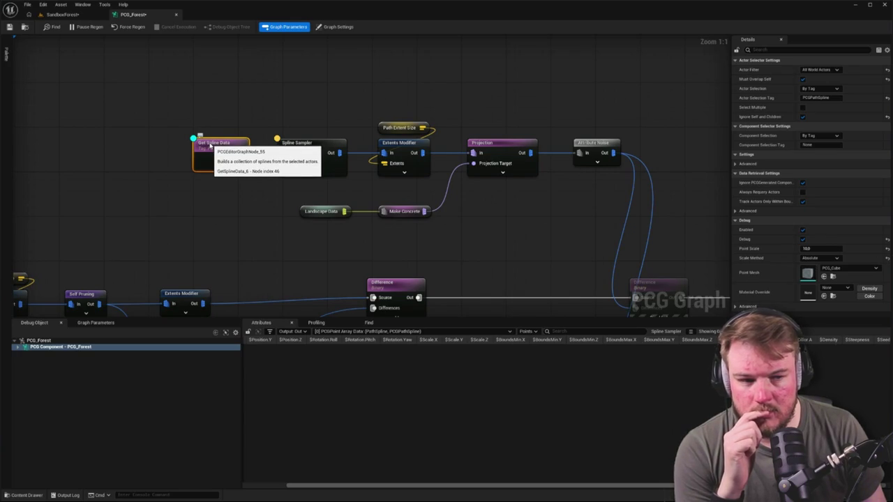
Filter the path's Spline component properties by 'tag' to check its Component Tags
{"action": "left_click", "coordinate": [82, 6]}
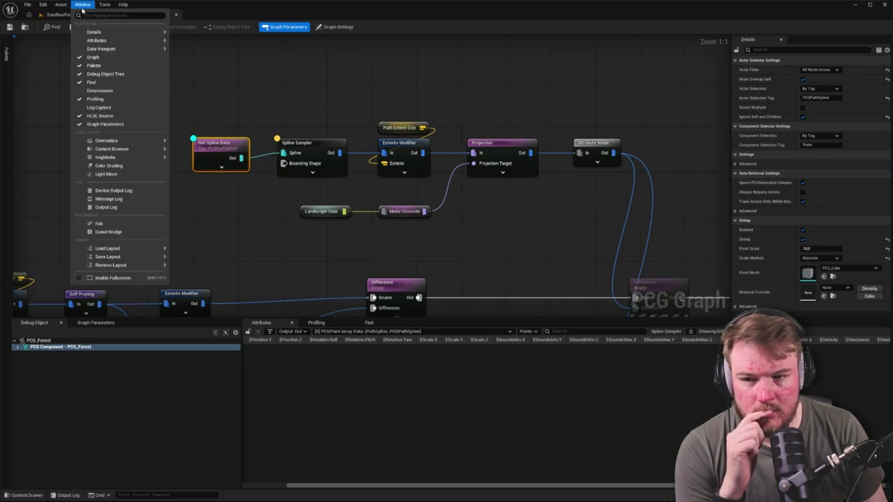
{"action": "left_click", "coordinate": [49, 15]}
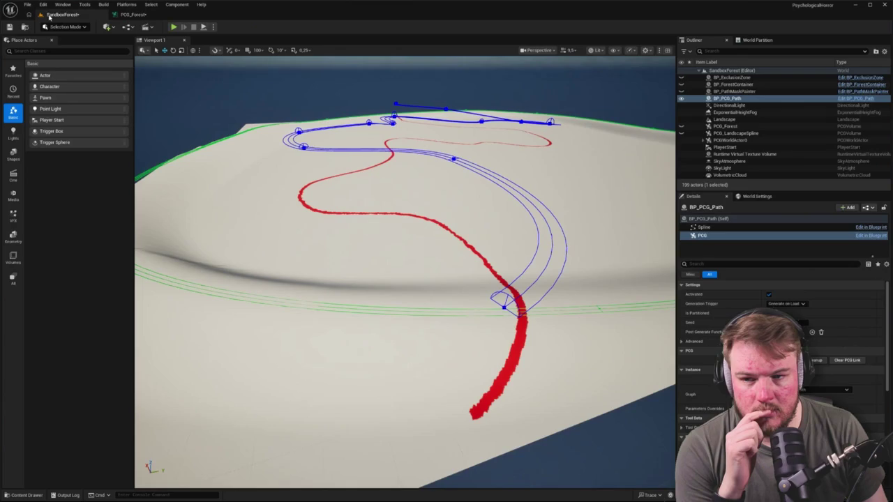
{"action": "left_click", "coordinate": [722, 228]}
{"action": "left_click", "coordinate": [753, 263]}
{"action": "type", "text": "tag"}
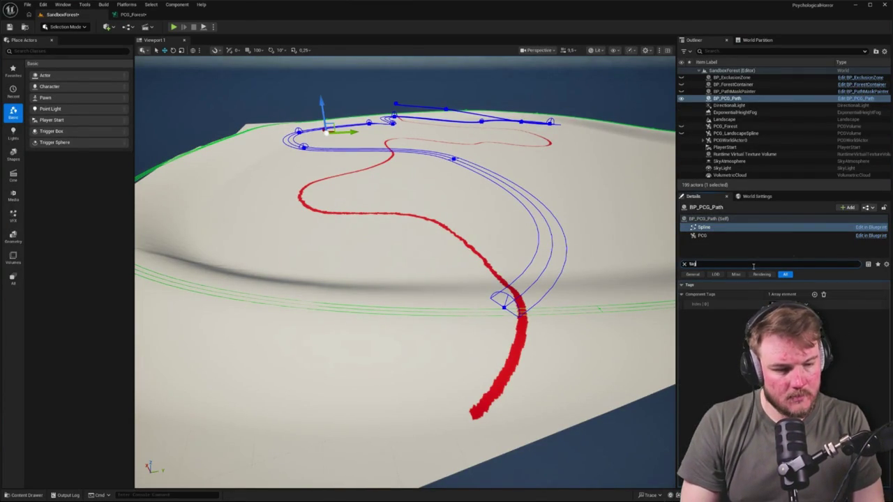
{"action": "left_click", "coordinate": [161, 14]}
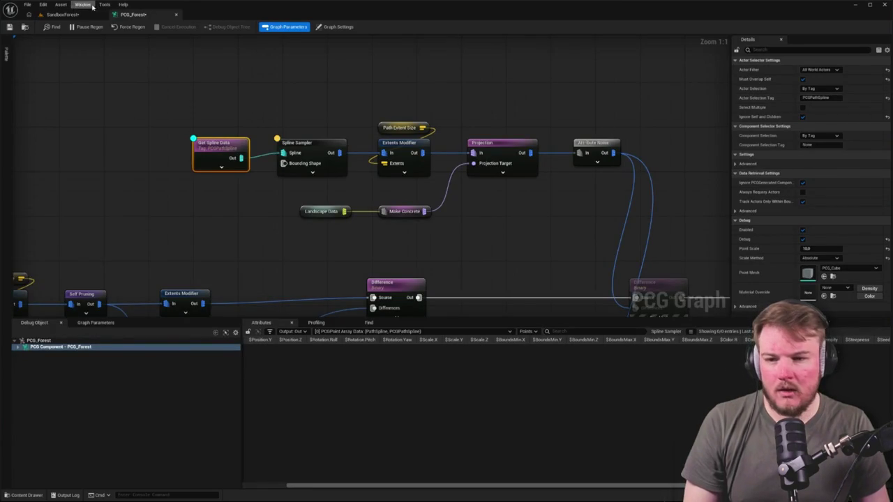
Change Get Spline Data's Actor Selection Tag to PathSpline and compare with the Spline component's tags
{"action": "left_click", "coordinate": [66, 14]}
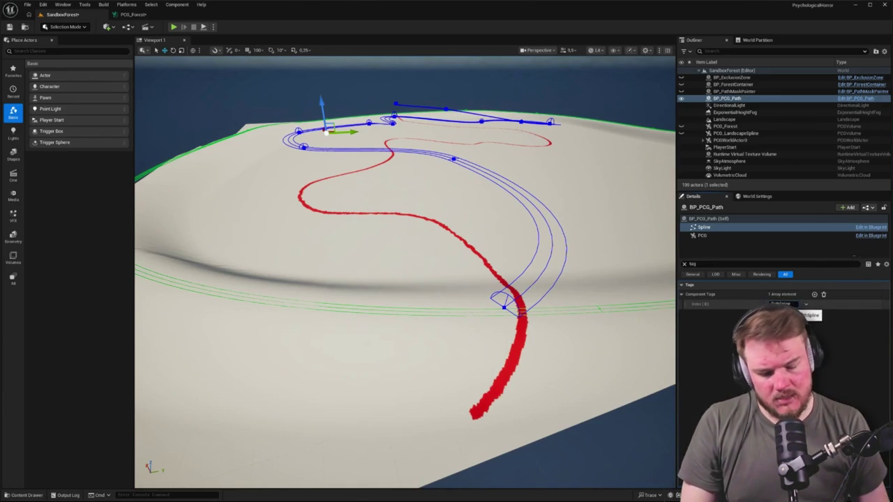
{"action": "left_click", "coordinate": [132, 14]}
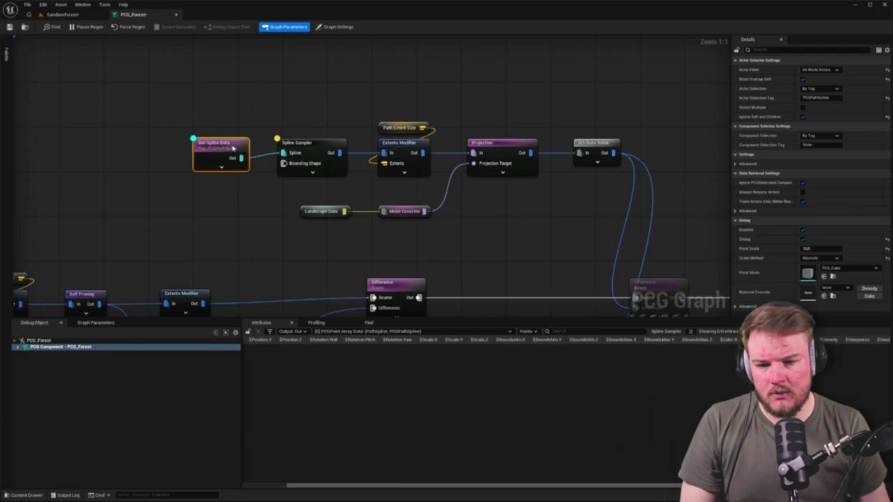
{"action": "left_click", "coordinate": [815, 99]}
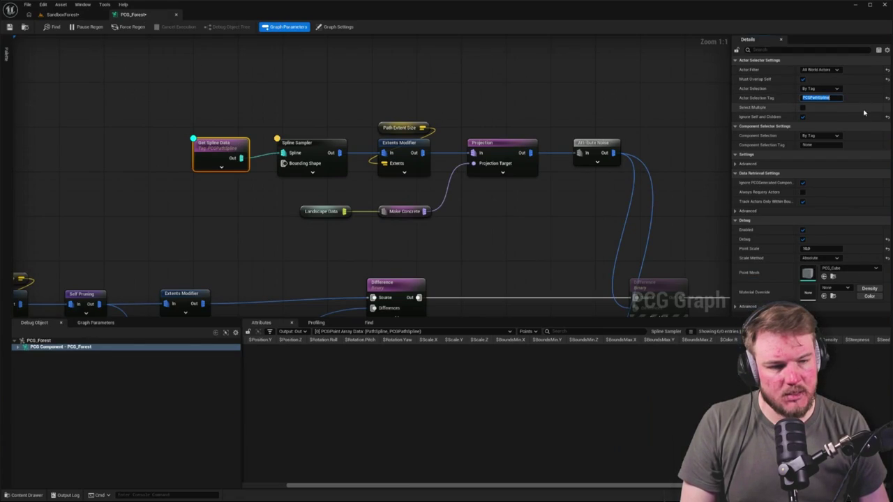
{"action": "key", "text": "Return"}
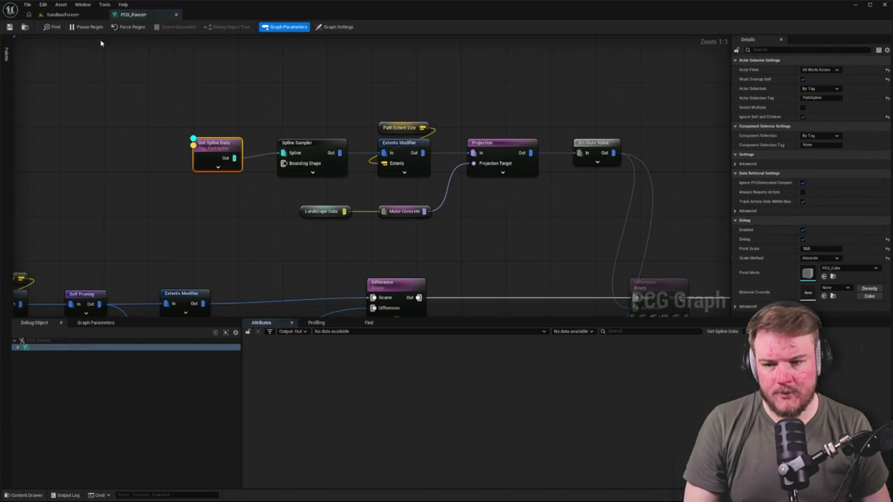
{"action": "left_click", "coordinate": [78, 15]}
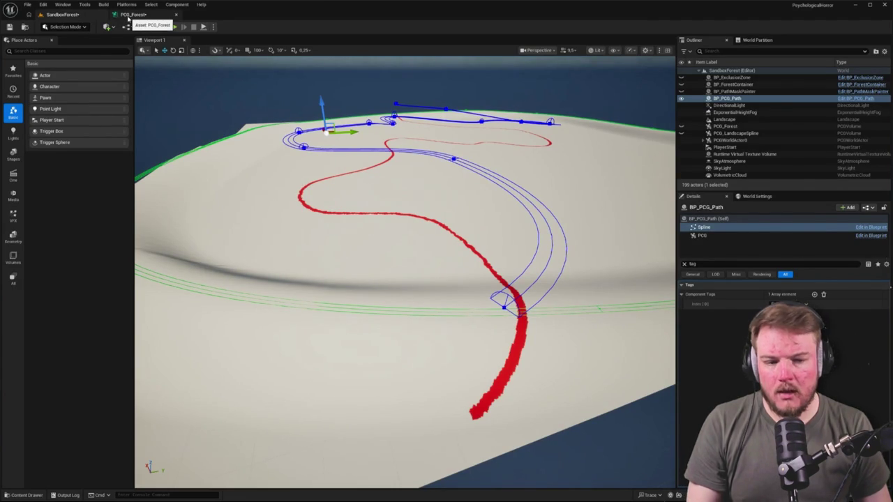
{"action": "left_click", "coordinate": [726, 218]}
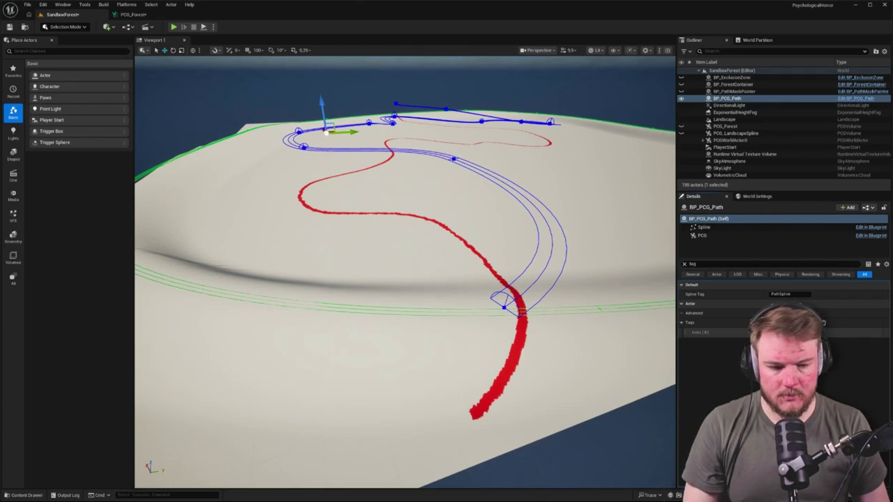
{"action": "left_click", "coordinate": [704, 227]}
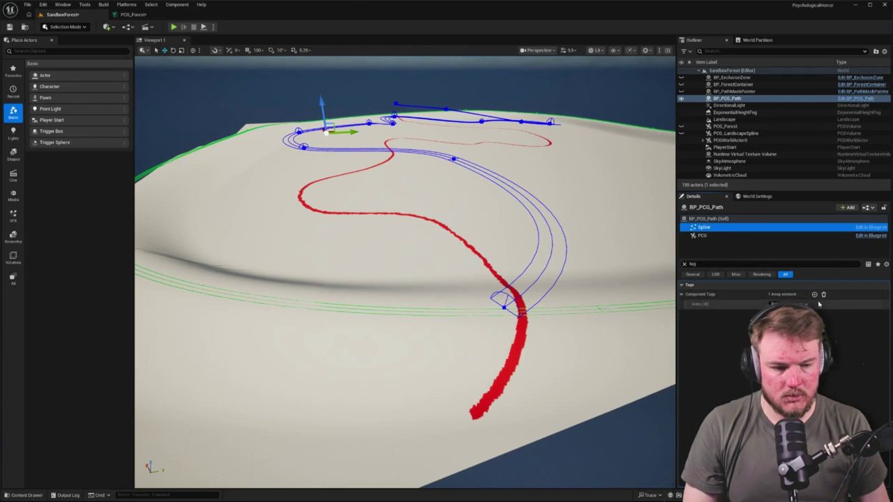
{"action": "left_click", "coordinate": [127, 16]}
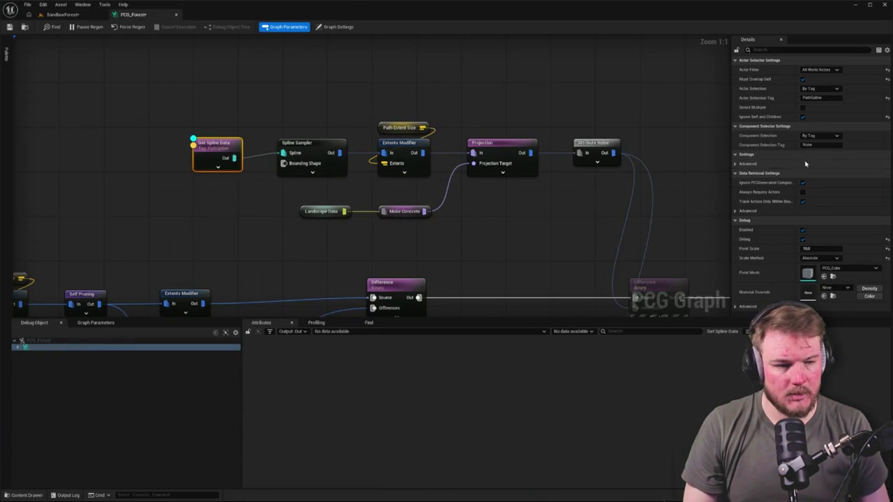
Restore Get Spline Data's Actor Selection Tag to PCGPathSpline and reselect the node
{"action": "left_click", "coordinate": [827, 98]}
{"action": "type", "text": "PCG"}
{"action": "key", "text": "Return"}
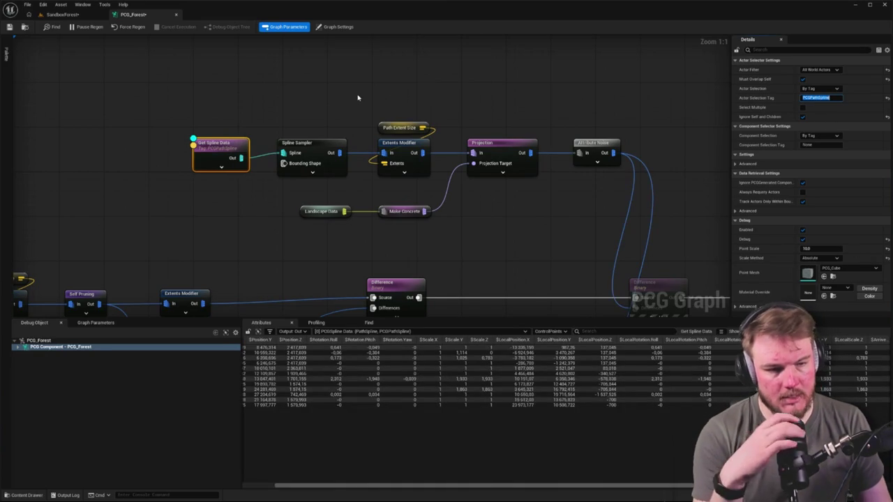
{"action": "left_click", "coordinate": [321, 107]}
{"action": "left_click", "coordinate": [224, 145]}
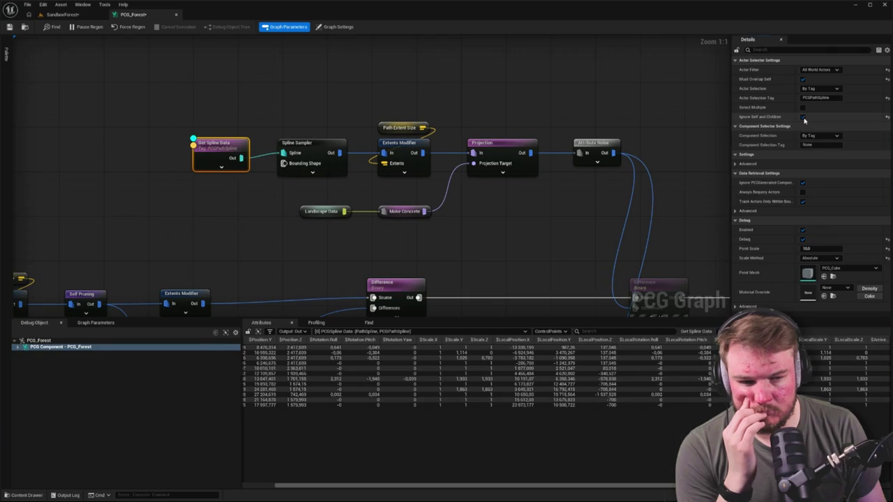
{"action": "left_click", "coordinate": [72, 15]}
{"action": "left_click", "coordinate": [132, 14]}
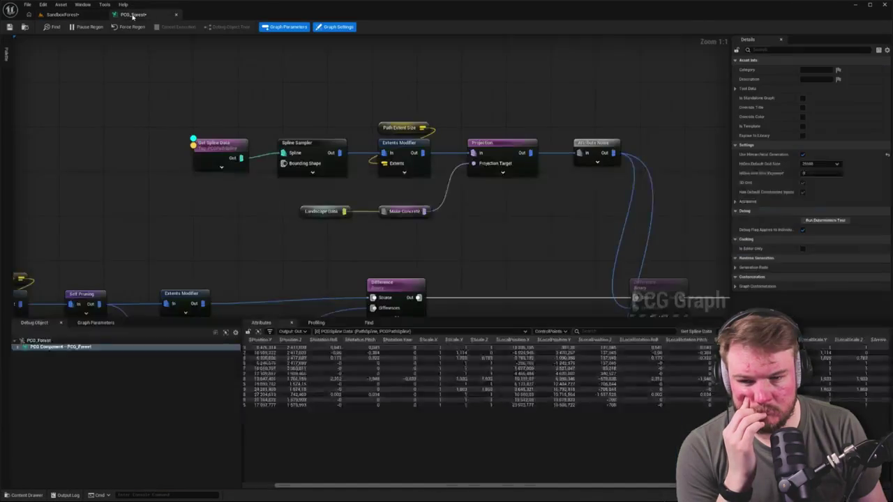
{"action": "left_click", "coordinate": [216, 144]}
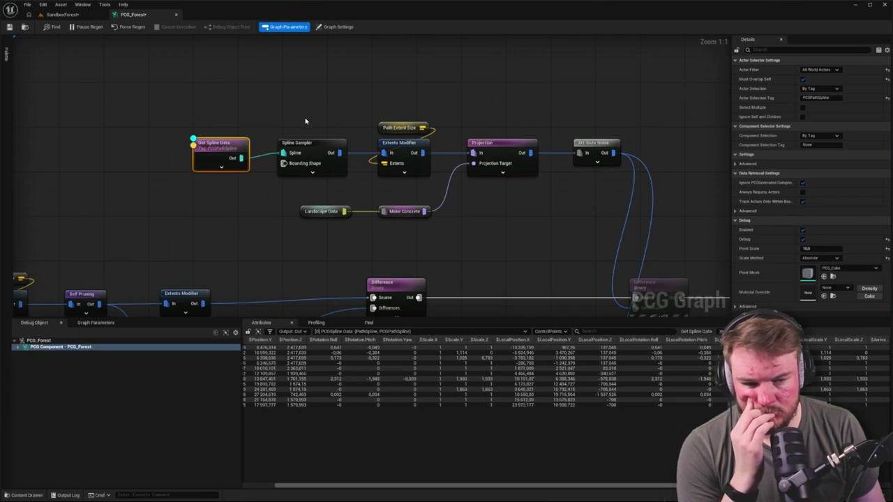
Show only modified properties, toggle Must Overlap Self, and compare the graph with the level
{"action": "left_click", "coordinate": [886, 51]}
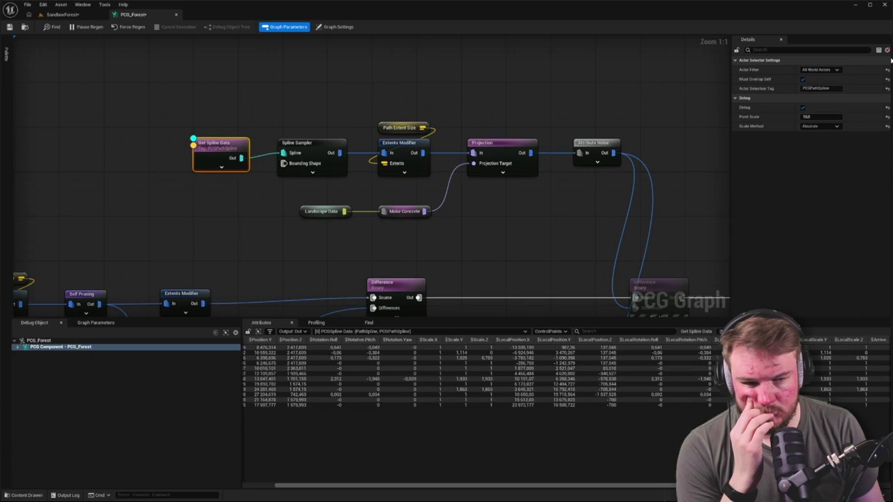
{"action": "left_click", "coordinate": [802, 79]}
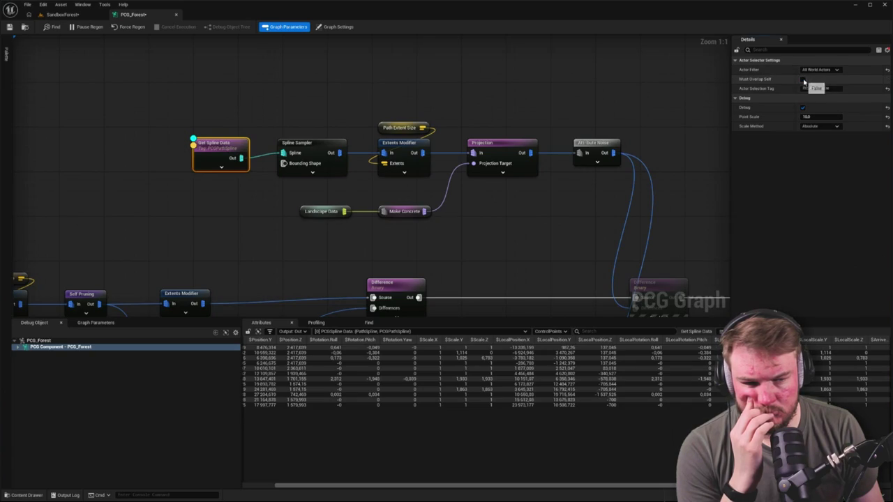
{"action": "left_click", "coordinate": [62, 14]}
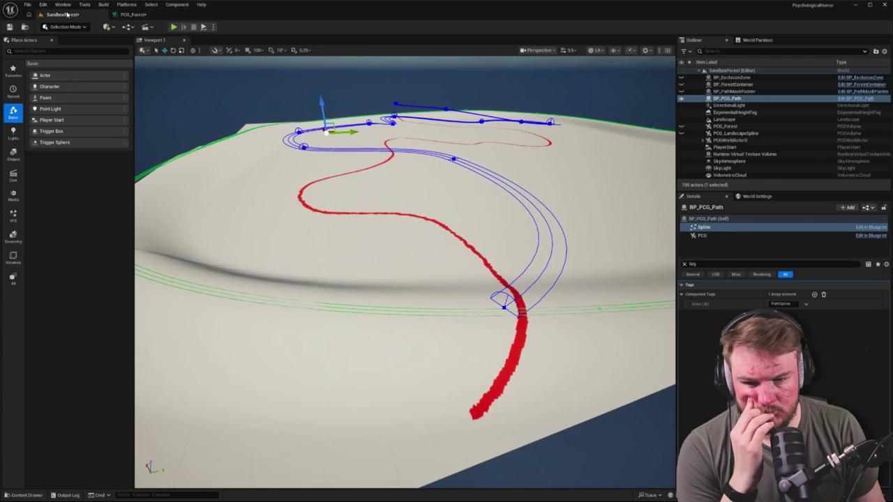
{"action": "left_click", "coordinate": [126, 14]}
{"action": "left_click", "coordinate": [62, 14]}
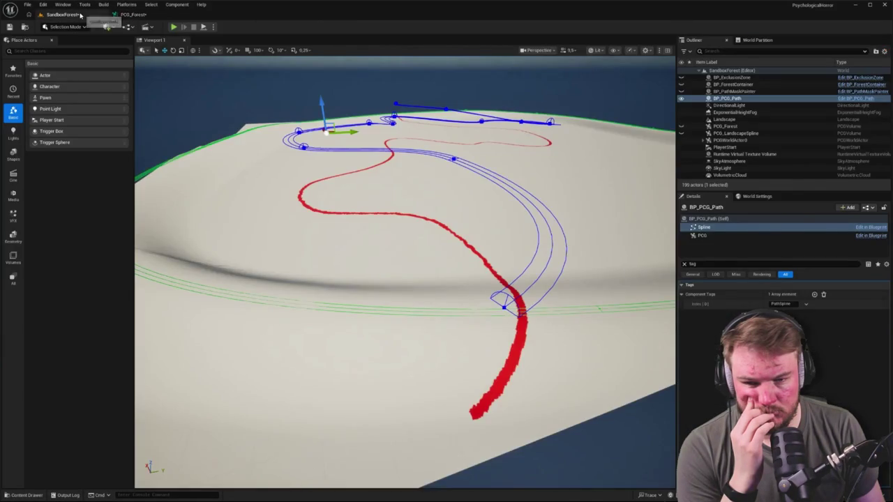
{"action": "left_click", "coordinate": [127, 14]}
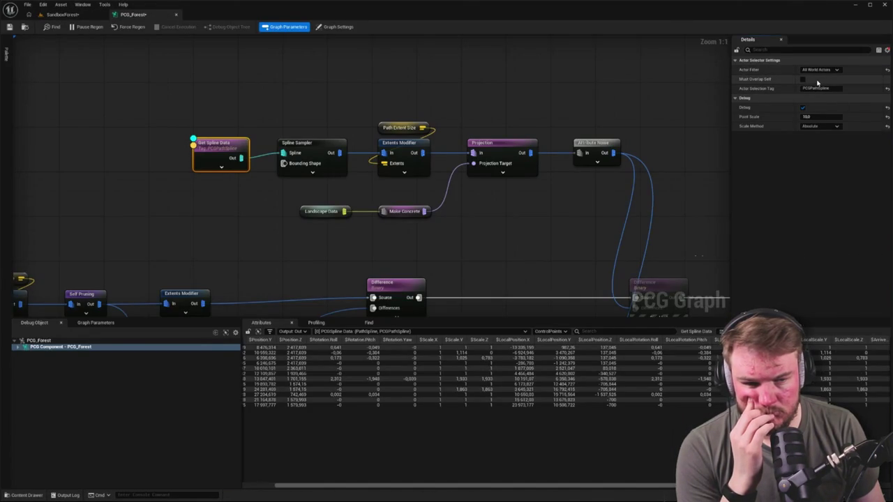
{"action": "mouse_move", "coordinate": [434, 88]}
{"action": "left_mouse_down"}
{"action": "mouse_move", "coordinate": [446, 96]}
{"action": "mouse_move", "coordinate": [423, 114]}
{"action": "mouse_move", "coordinate": [484, 123]}
{"action": "left_mouse_up"}
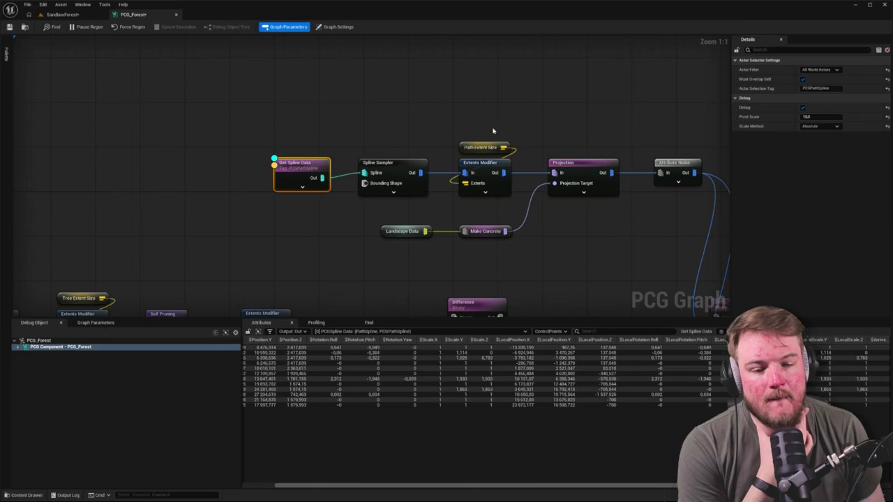
Compare Get Spline Data's control points with the Spline Sampler's input and empty output points
{"action": "left_click", "coordinate": [409, 160]}
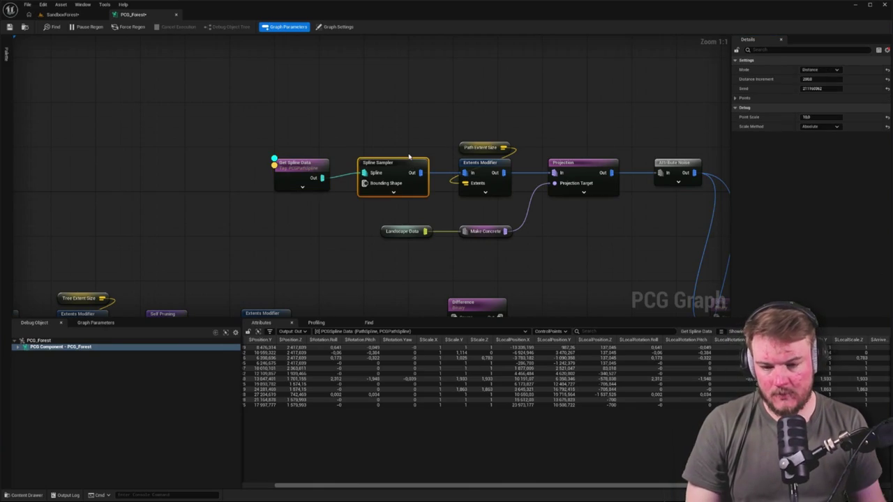
{"action": "left_click_drag", "start_coordinate": [286, 171], "coordinate": [255, 123]}
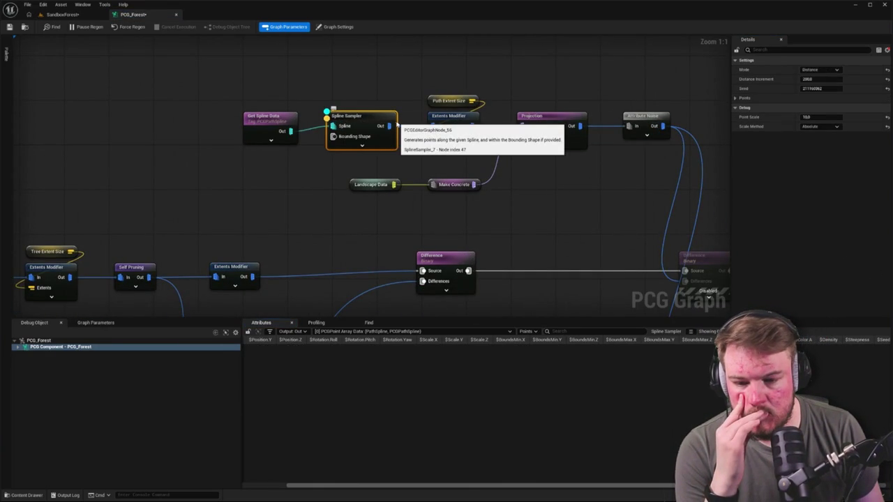
{"action": "left_click", "coordinate": [277, 117]}
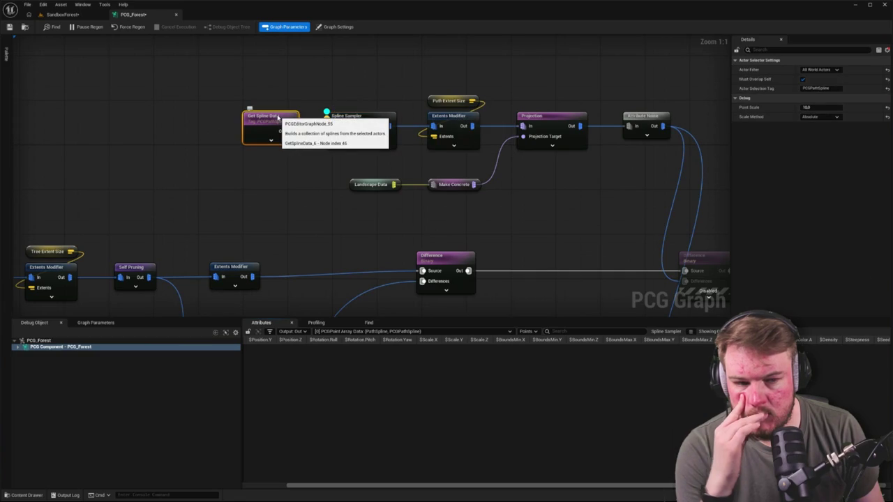
{"action": "left_click", "coordinate": [286, 133]}
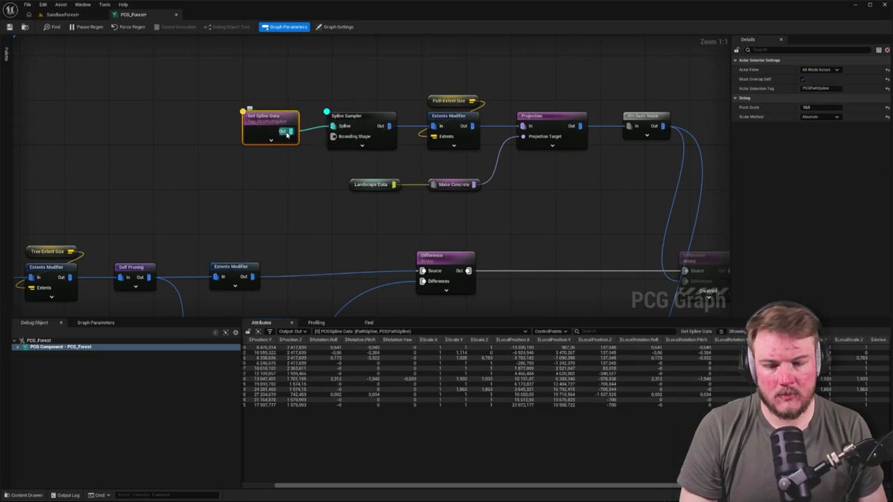
{"action": "left_click", "coordinate": [358, 122]}
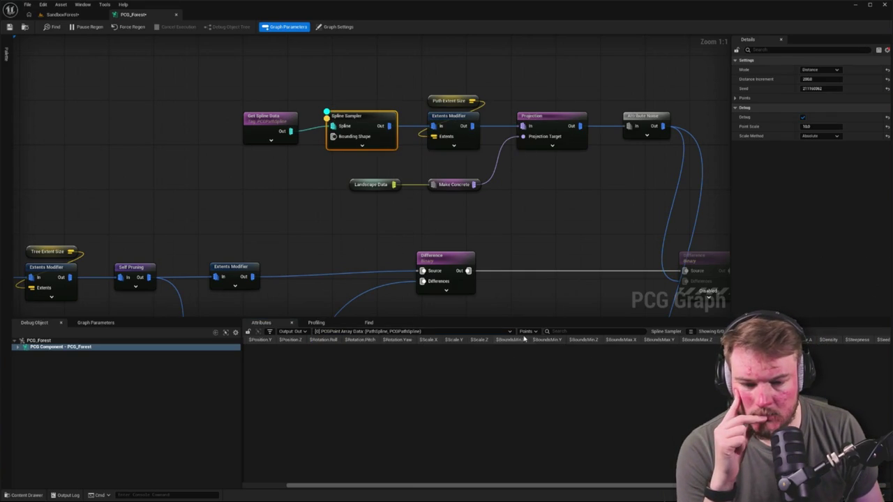
{"action": "left_click", "coordinate": [301, 332]}
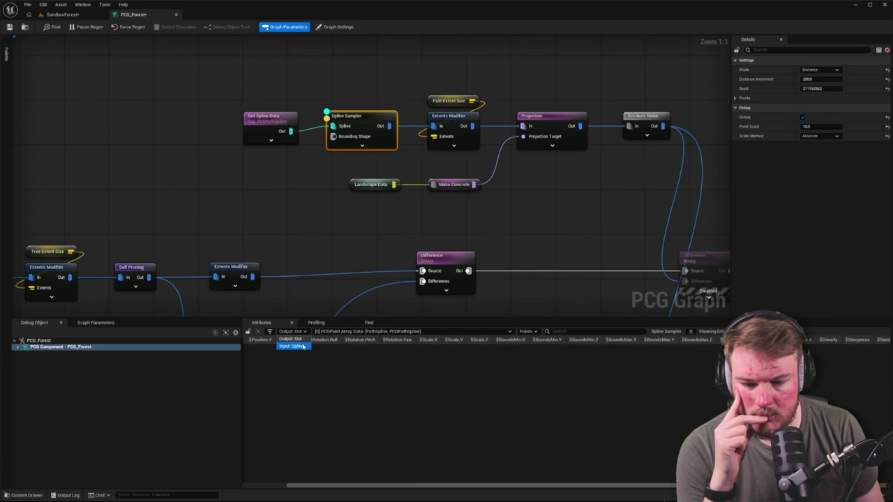
{"action": "left_click", "coordinate": [291, 346]}
{"action": "left_click", "coordinate": [293, 332]}
{"action": "left_click", "coordinate": [289, 339]}
{"action": "mouse_move", "coordinate": [371, 118]}
{"action": "left_mouse_down"}
{"action": "mouse_move", "coordinate": [394, 114]}
{"action": "mouse_move", "coordinate": [414, 186]}
{"action": "mouse_move", "coordinate": [406, 168]}
{"action": "left_mouse_up"}
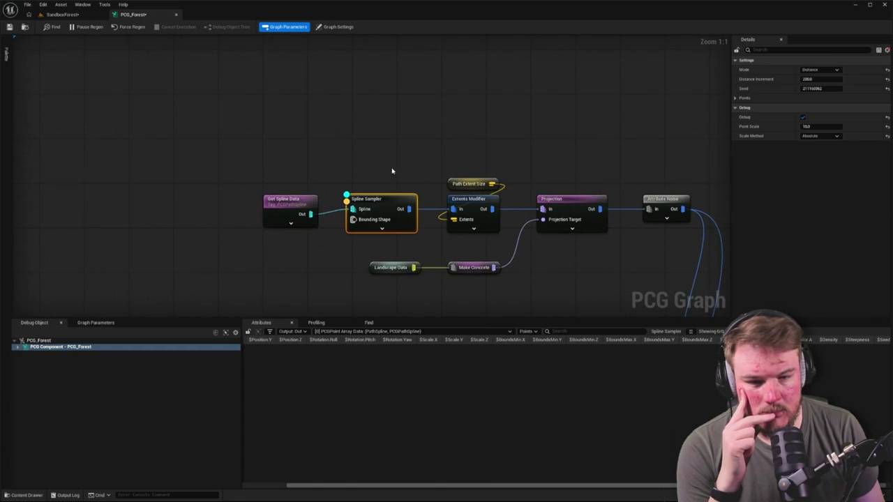
Add a second Spline Sampler fed by Get Spline Data, placed above the first
{"action": "mouse_move", "coordinate": [310, 214]}
{"action": "left_mouse_down"}
{"action": "mouse_move", "coordinate": [344, 196]}
{"action": "mouse_move", "coordinate": [335, 143]}
{"action": "left_mouse_up"}
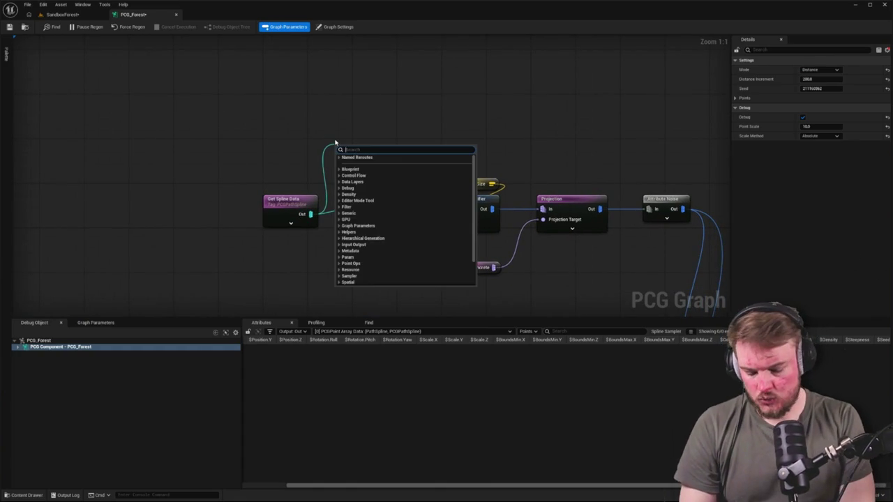
{"action": "type", "text": "spline"}
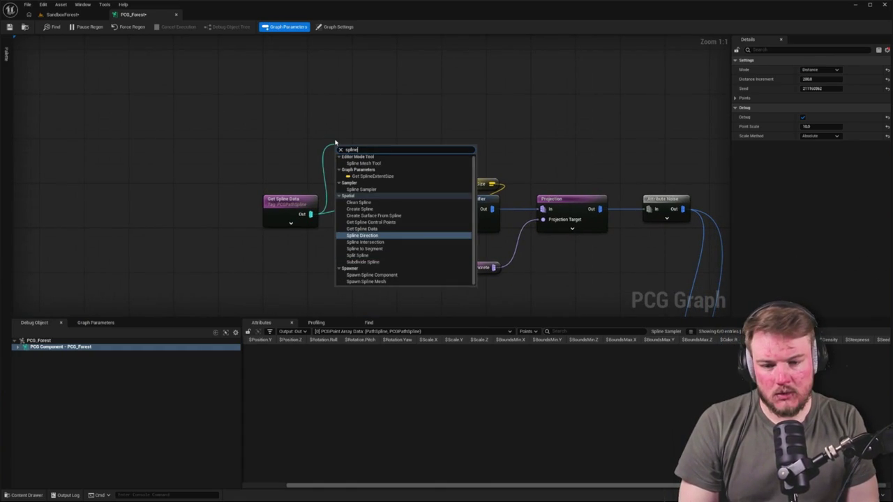
{"action": "type", "text": "saqmple"}
{"action": "key", "text": "BackSpace"}
{"action": "key", "text": "BackSpace"}
{"action": "key", "text": "BackSpace"}
{"action": "type", "text": "sa"}
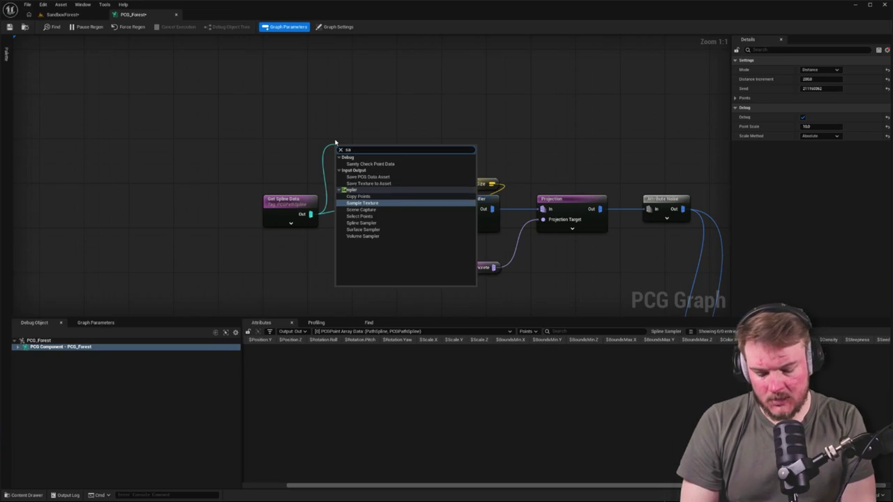
{"action": "type", "text": "mpl"}
{"action": "key", "text": "Down"}
{"action": "key", "text": "Down"}
{"action": "key", "text": "Down"}
{"action": "key", "text": "Return"}
{"action": "left_click_drag", "start_coordinate": [370, 147], "coordinate": [392, 135]}
{"action": "key", "text": "a"}
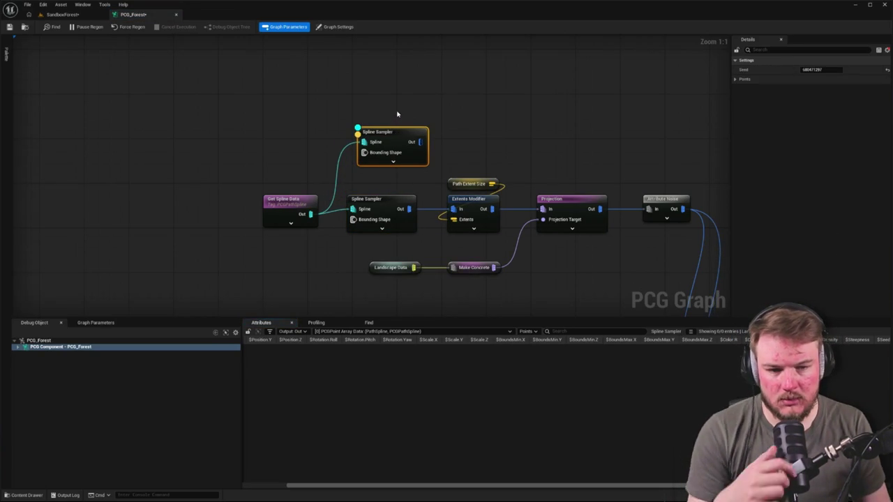
Set Get Spline Data's Component Selection Tag to PathSpline
{"action": "left_click", "coordinate": [299, 201]}
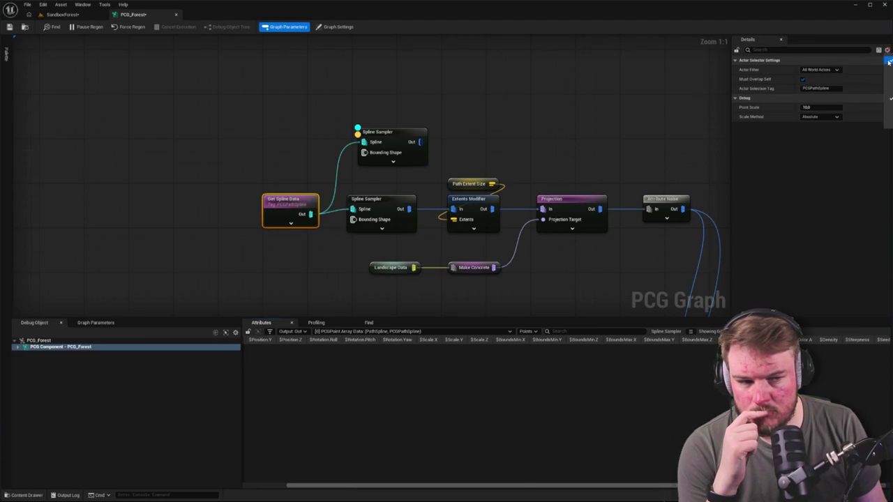
{"action": "left_click", "coordinate": [887, 61]}
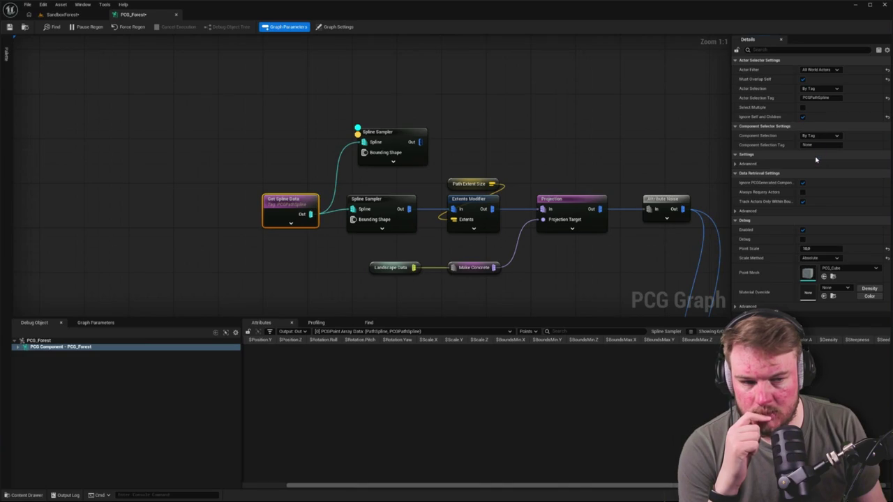
{"action": "left_click", "coordinate": [803, 108]}
{"action": "left_click", "coordinate": [803, 109]}
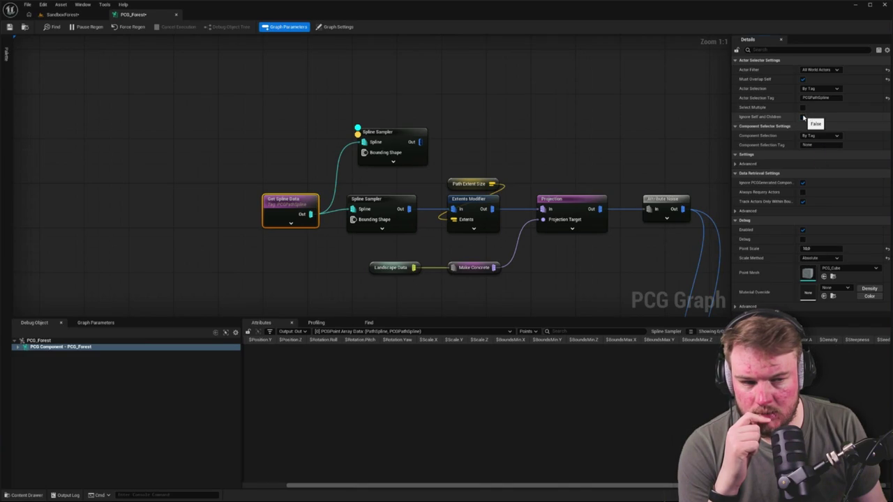
{"action": "left_click", "coordinate": [825, 143]}
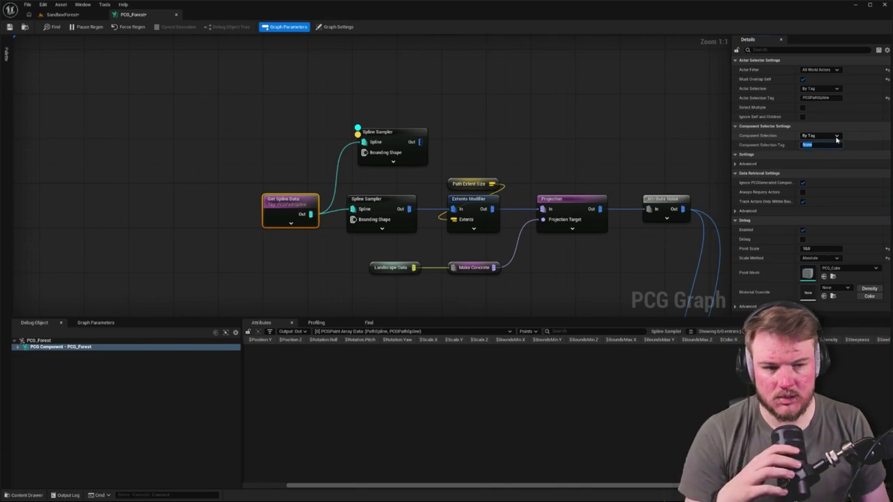
{"action": "type", "text": "PathSpli"}
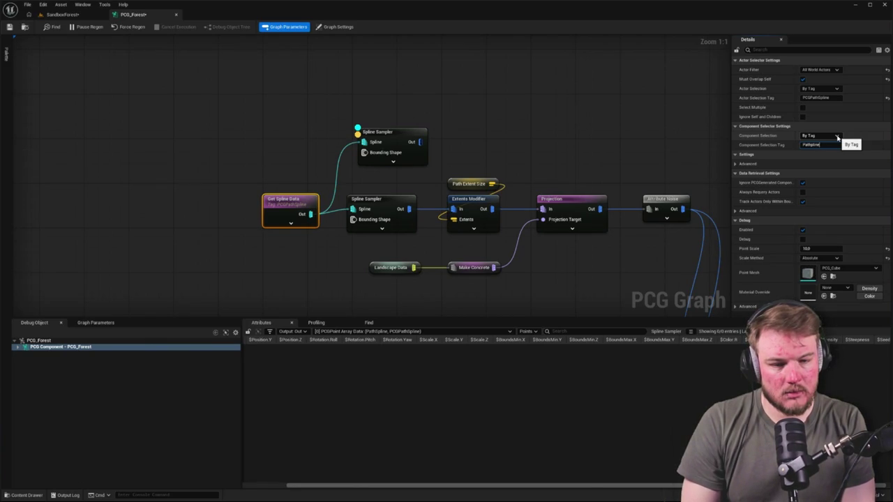
{"action": "key", "text": "Return"}
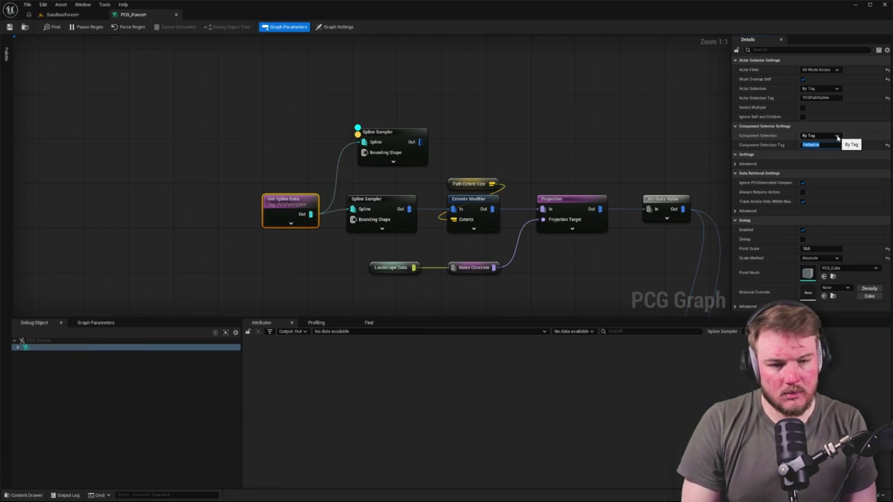
{"action": "left_click", "coordinate": [438, 112]}
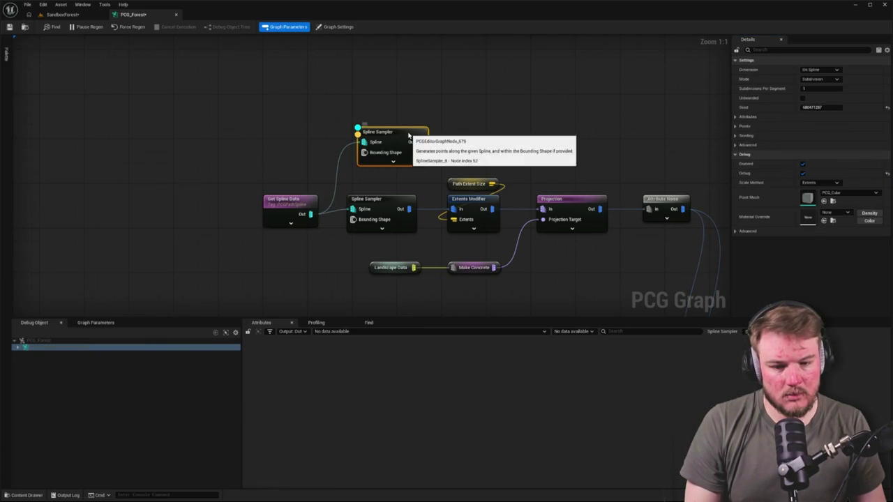
Recommit the component selection tag on Get Spline Data and check the spline data it returns
{"action": "left_click", "coordinate": [304, 199]}
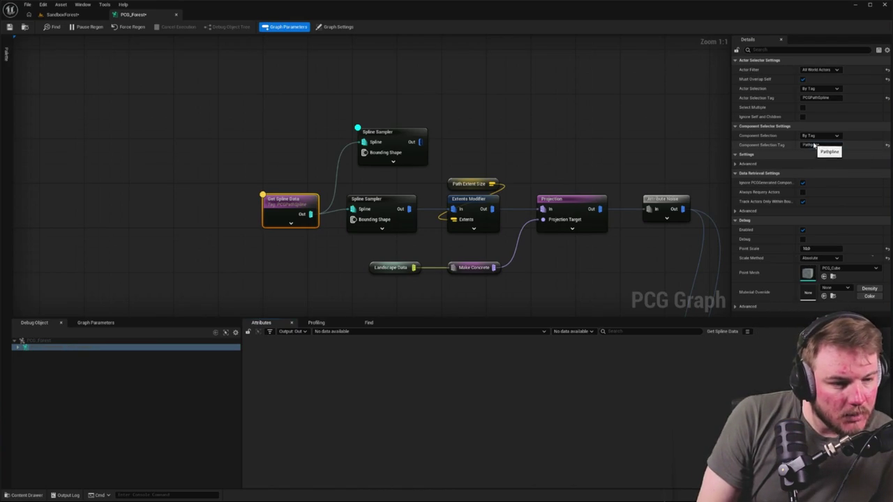
{"action": "left_click", "coordinate": [812, 144]}
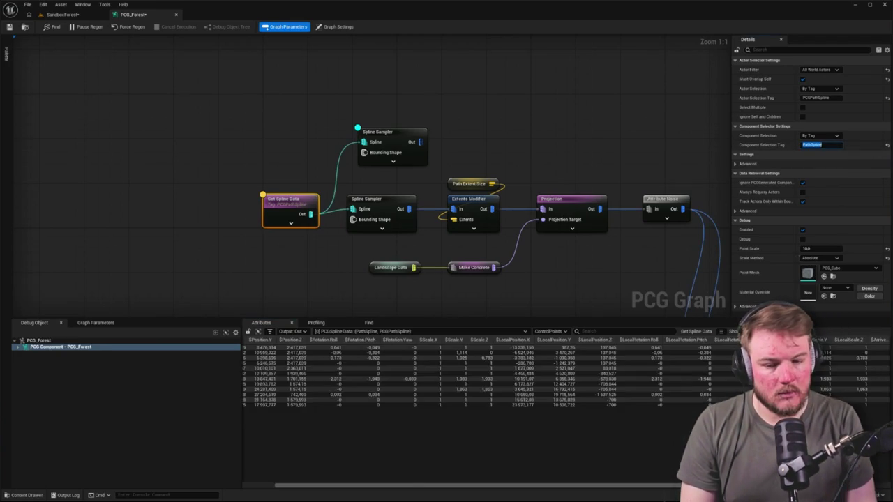
{"action": "left_click", "coordinate": [401, 136]}
{"action": "left_click", "coordinate": [443, 178]}
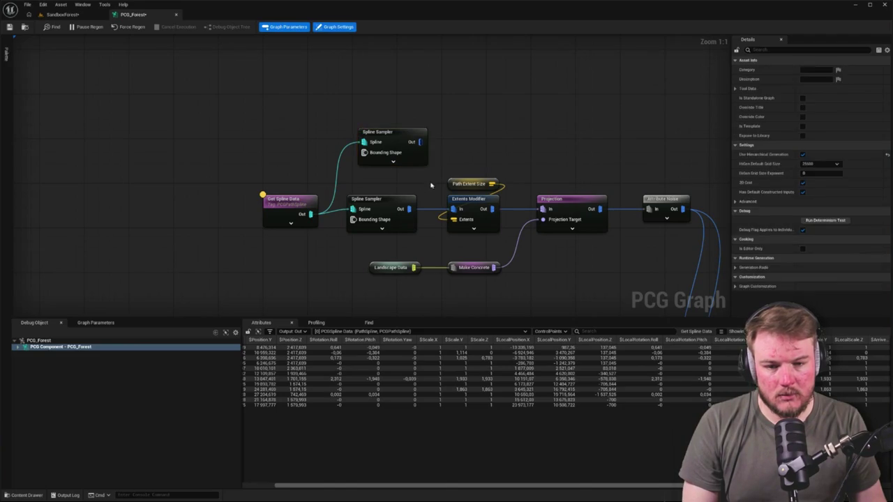
Inspect the lower and upper Spline Sampler nodes, then go to the SandboxForest level
{"action": "left_click", "coordinate": [402, 200]}
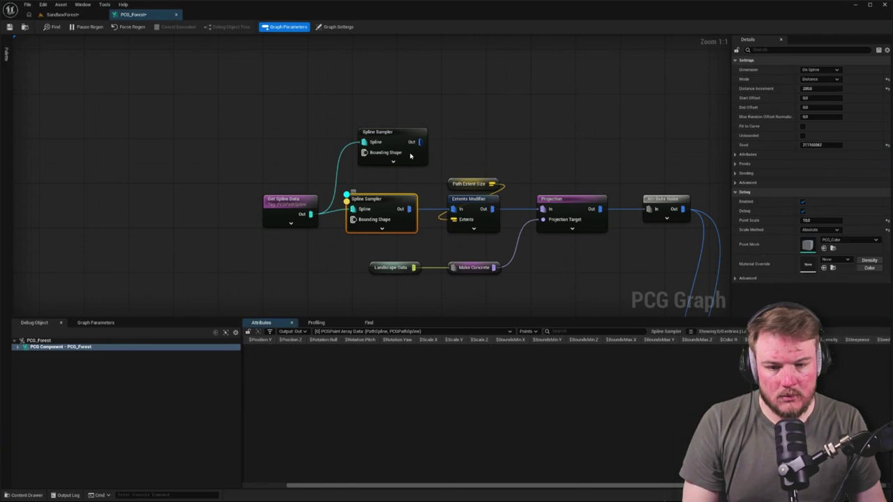
{"action": "left_click", "coordinate": [399, 133]}
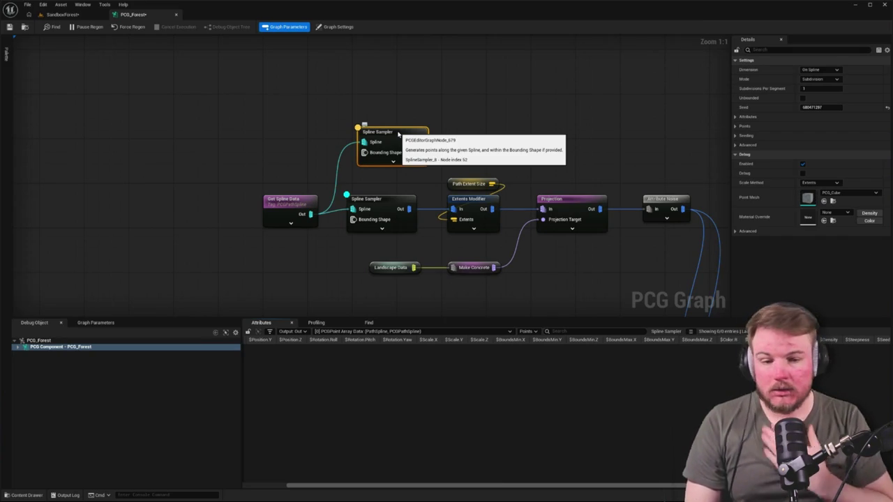
{"action": "left_click_drag", "start_coordinate": [270, 156], "coordinate": [352, 130]}
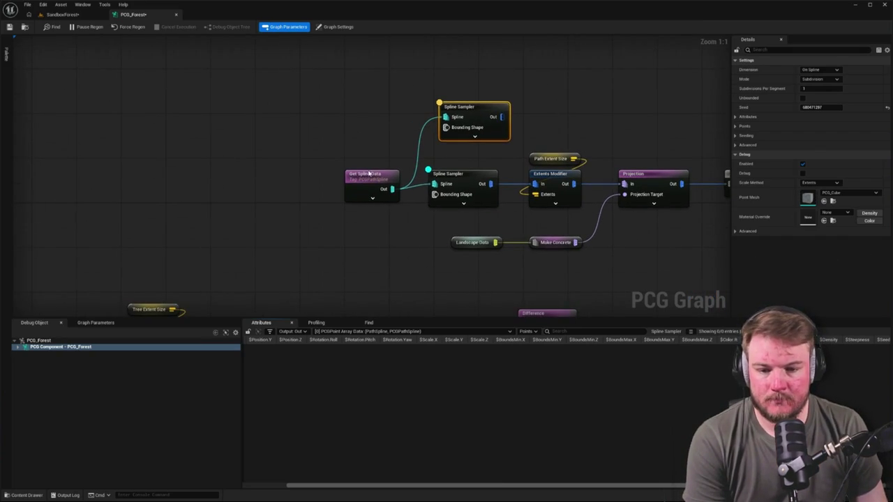
{"action": "left_click", "coordinate": [69, 15]}
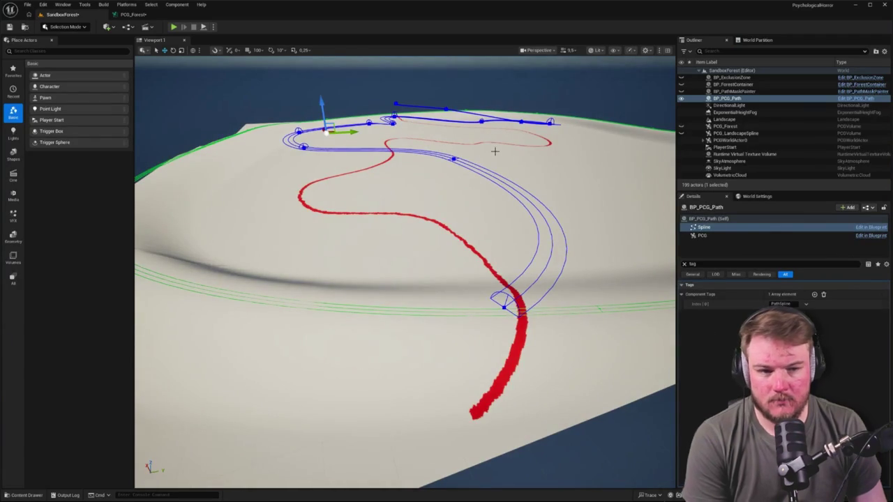
Reset BP_PCG_Path Spline component's Component Tags to default, then return to PCG_Forest's Get Spline Data
{"action": "left_click", "coordinate": [869, 99]}
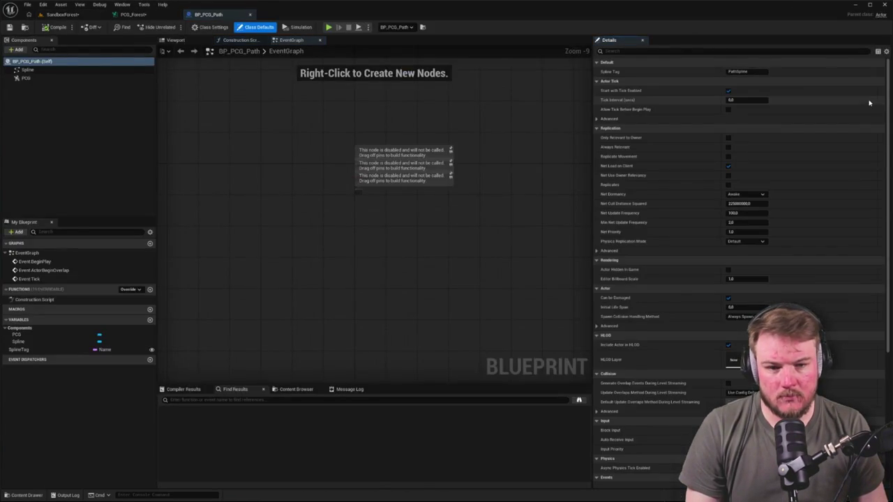
{"action": "left_click", "coordinate": [70, 62]}
{"action": "left_click", "coordinate": [31, 70]}
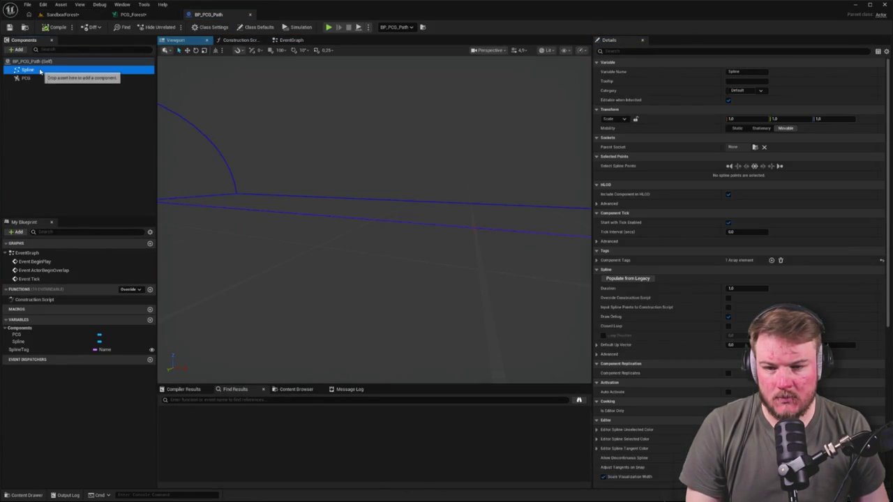
{"action": "left_click", "coordinate": [886, 52]}
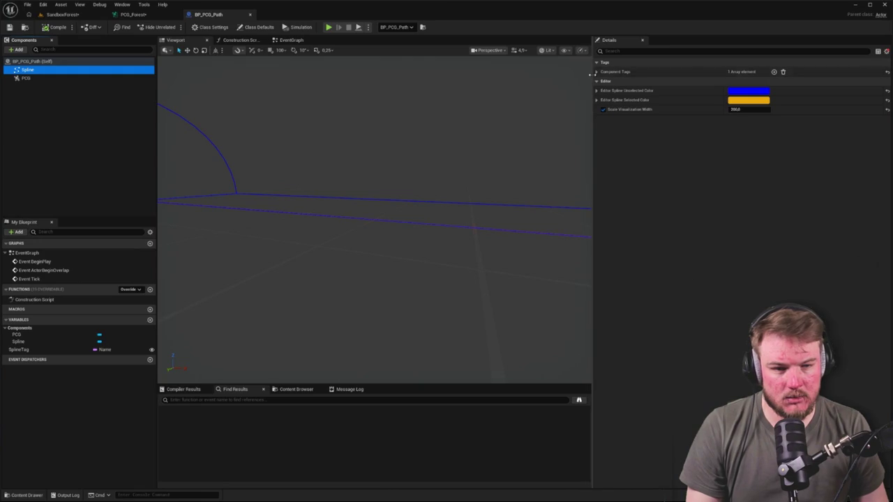
{"action": "left_click", "coordinate": [880, 72]}
{"action": "left_click", "coordinate": [888, 72]}
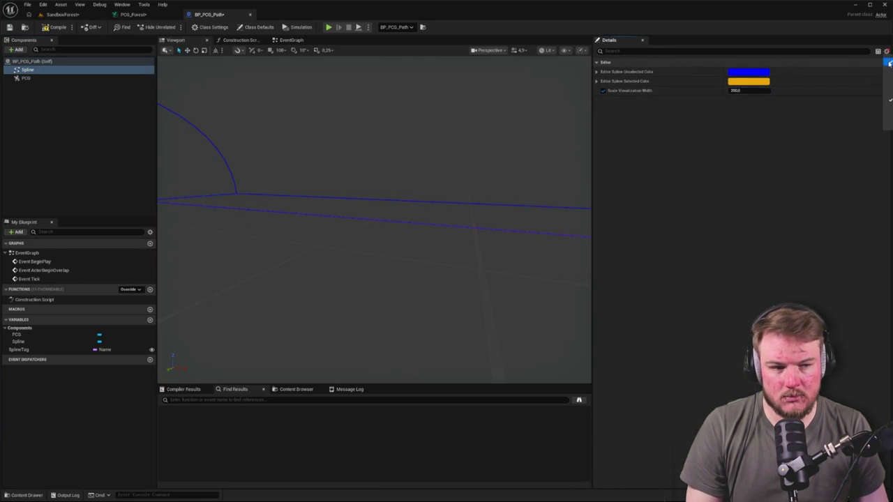
{"action": "left_click", "coordinate": [886, 52]}
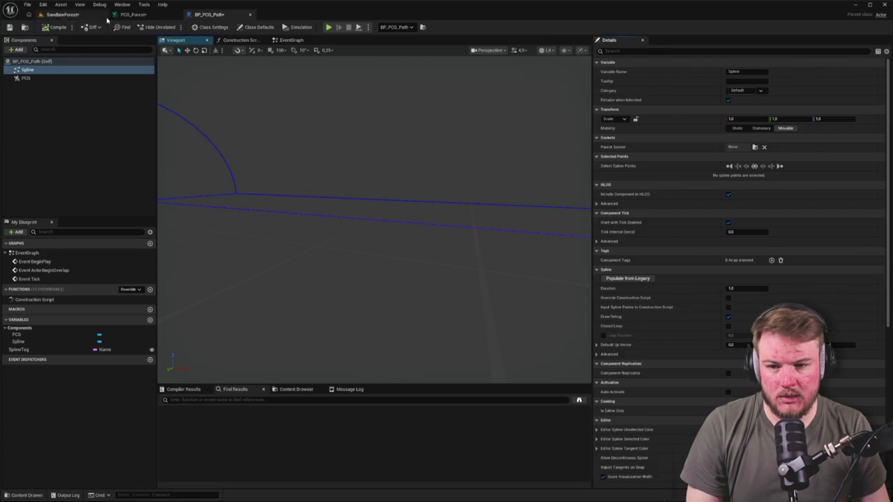
{"action": "left_click", "coordinate": [133, 14]}
{"action": "left_click", "coordinate": [327, 174]}
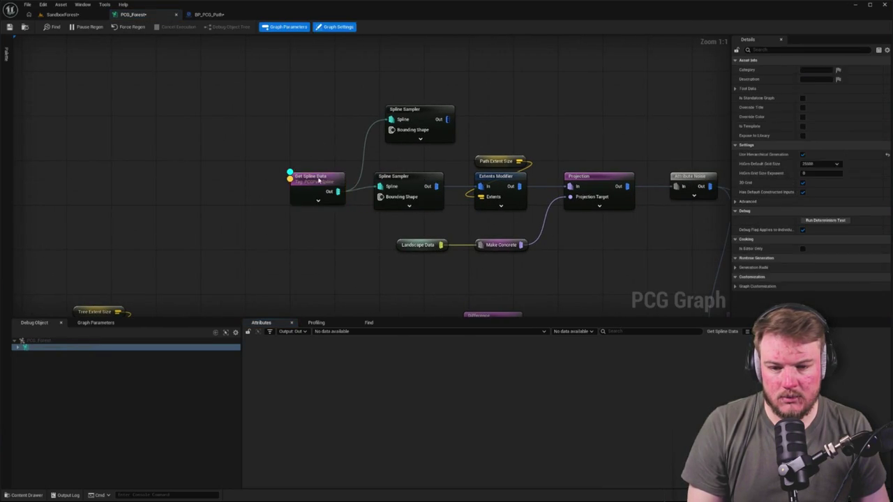
Reset Get Spline Data's component selection tag to None and move the node apart
{"action": "left_click", "coordinate": [887, 145]}
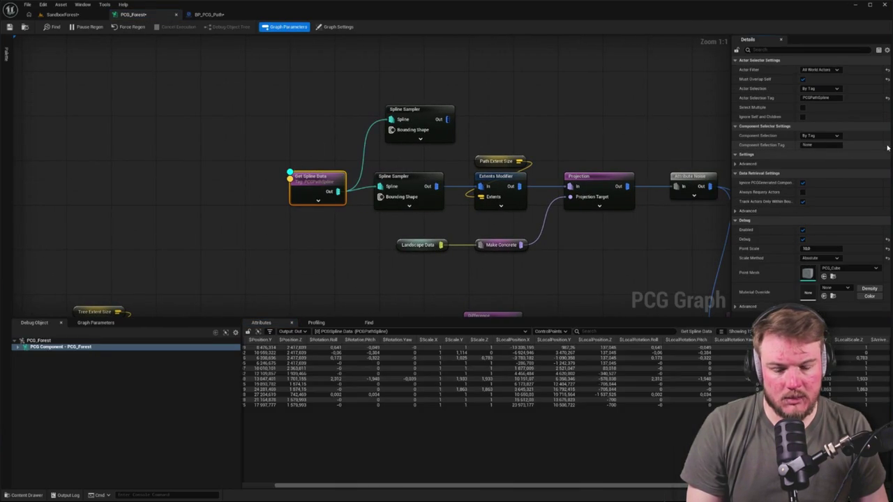
{"action": "mouse_move", "coordinate": [233, 155]}
{"action": "left_mouse_down"}
{"action": "mouse_move", "coordinate": [281, 147]}
{"action": "mouse_move", "coordinate": [352, 157]}
{"action": "left_mouse_up"}
{"action": "left_click_drag", "start_coordinate": [420, 192], "coordinate": [298, 152]}
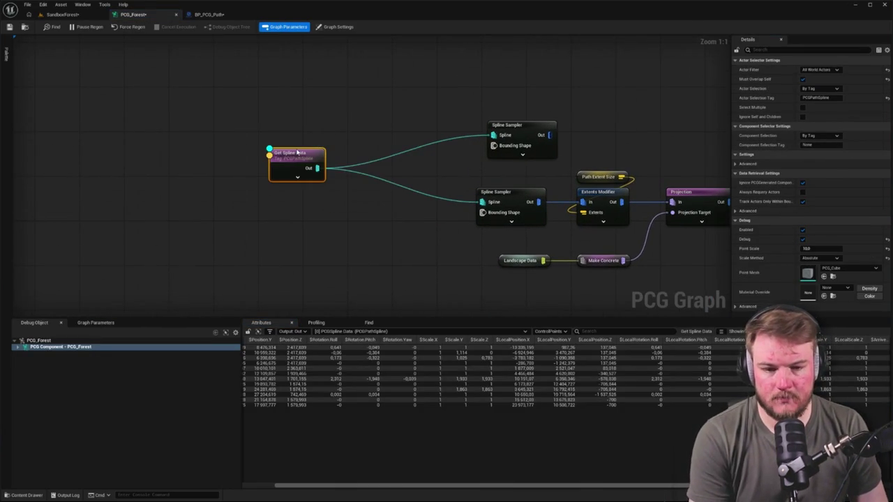
{"action": "left_click", "coordinate": [354, 125]}
{"action": "left_click_drag", "start_coordinate": [355, 126], "coordinate": [230, 123]}
Inspect Get Spline Data and both Spline Samplers' outputs, checking the path in the level
{"action": "left_click", "coordinate": [368, 181]}
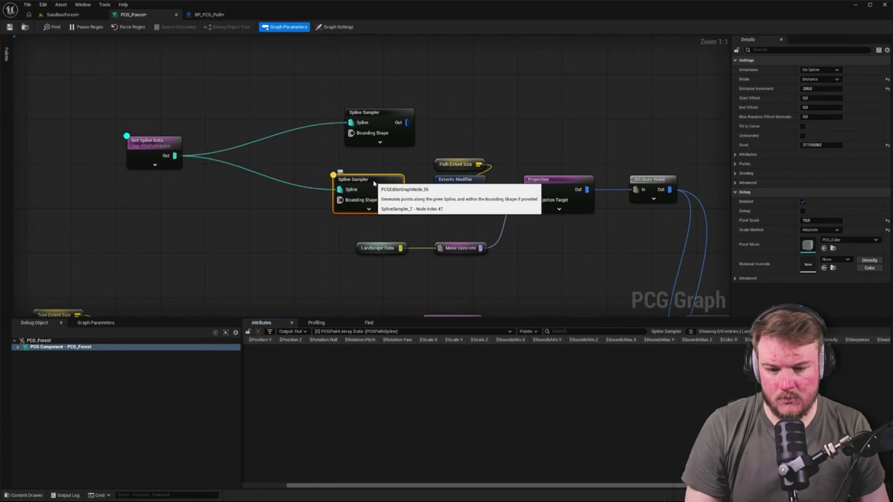
{"action": "left_click", "coordinate": [176, 142]}
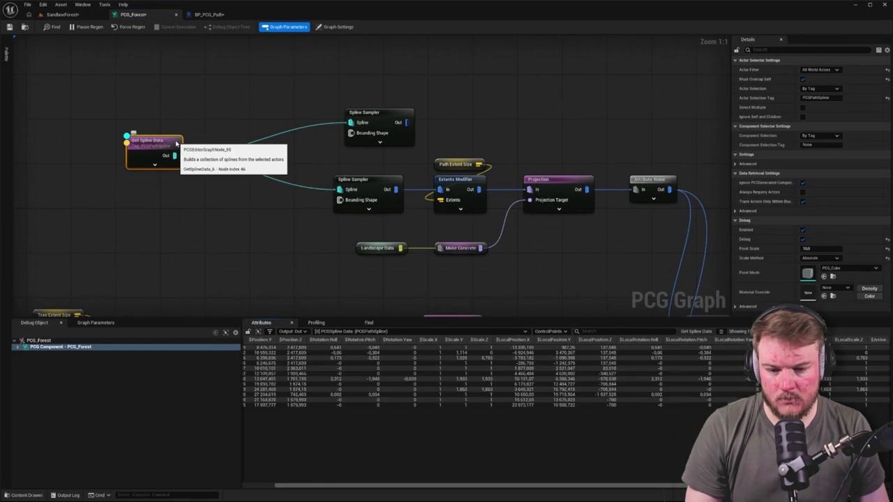
{"action": "left_click", "coordinate": [365, 183]}
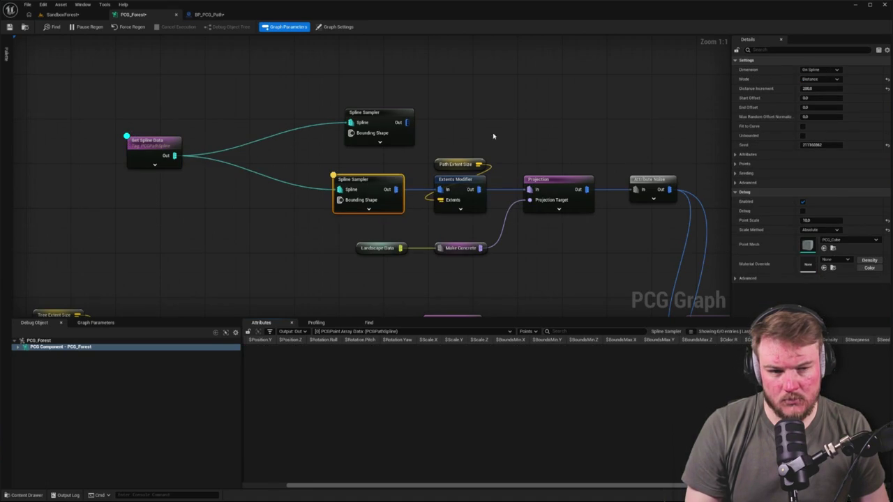
{"action": "left_click", "coordinate": [371, 117]}
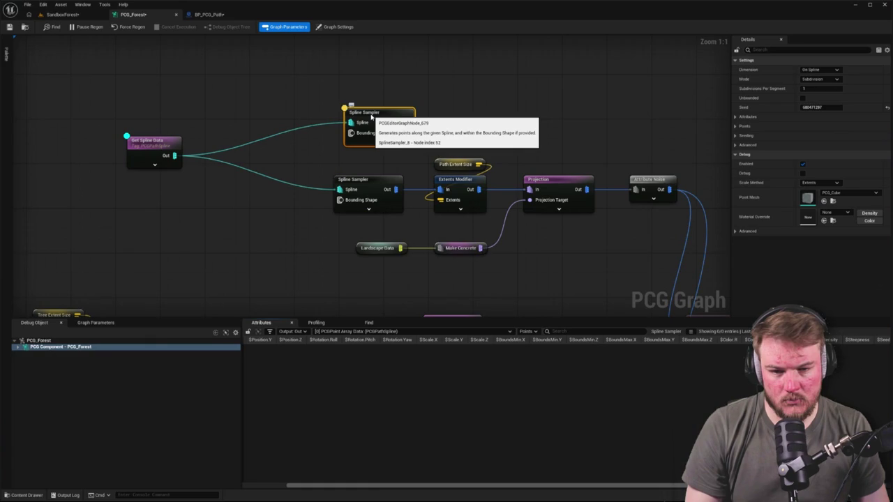
{"action": "left_click", "coordinate": [152, 144]}
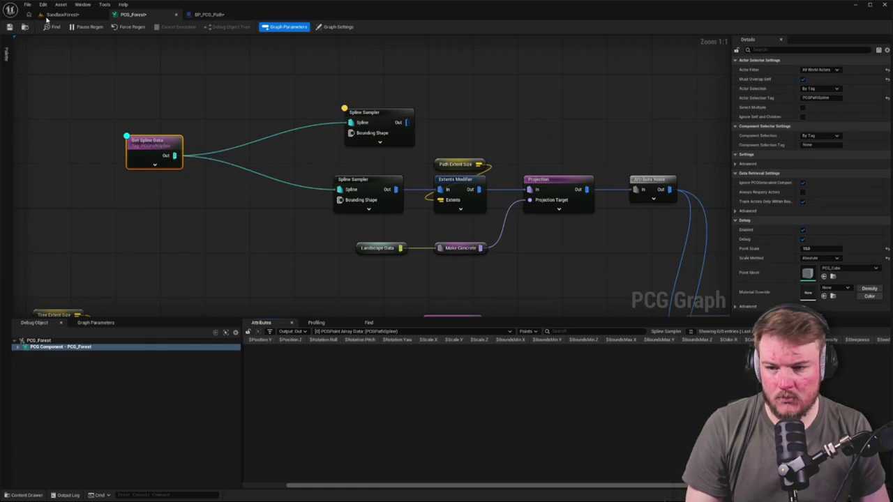
{"action": "left_click", "coordinate": [47, 15]}
{"action": "left_click", "coordinate": [132, 14]}
Make spline sampling Unbounded, delete the unused upper Spline Sampler, and reposition Get Spline Data
{"action": "left_click", "coordinate": [369, 117]}
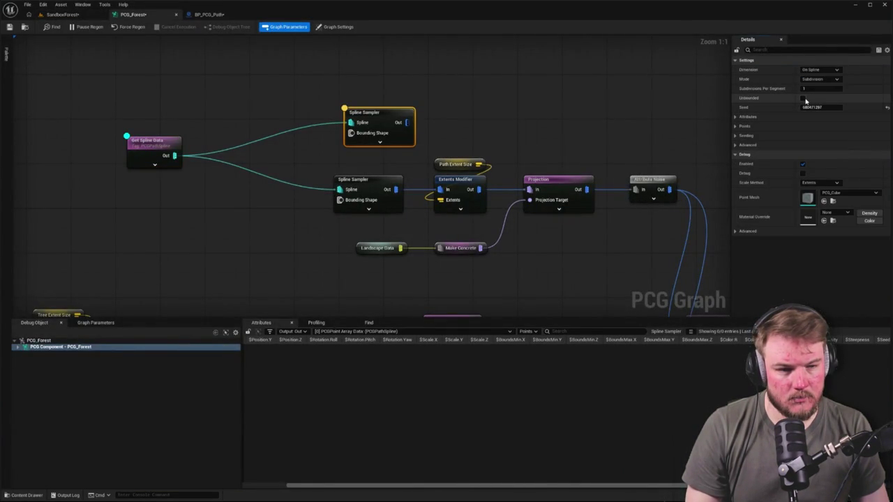
{"action": "left_click", "coordinate": [803, 98]}
{"action": "left_click", "coordinate": [369, 181]}
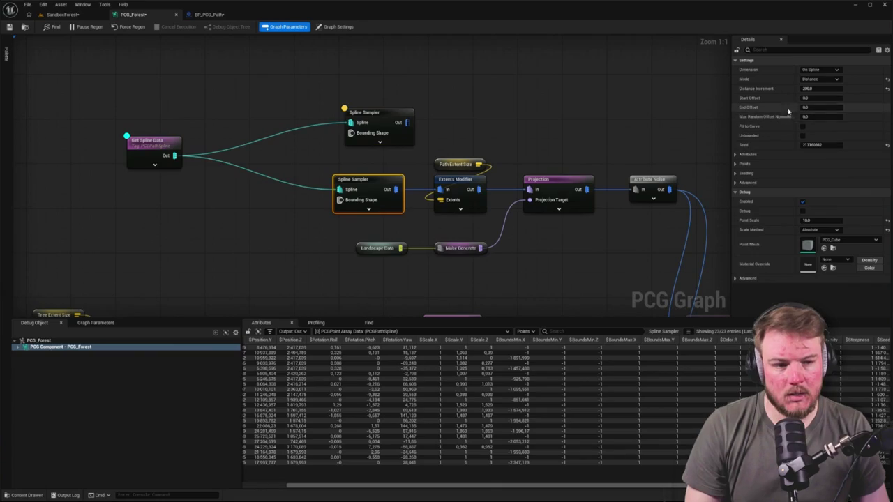
{"action": "left_click", "coordinate": [377, 116]}
{"action": "key", "text": "Delete"}
{"action": "left_click_drag", "start_coordinate": [168, 141], "coordinate": [367, 199]}
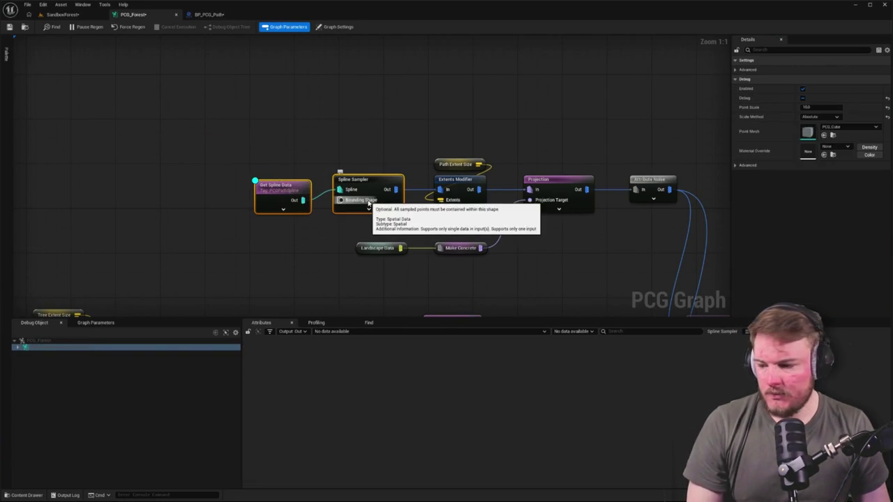
Straighten the wire into the Spline Sampler and check the path spline in the level
{"action": "key", "text": "q"}
{"action": "left_click", "coordinate": [370, 181]}
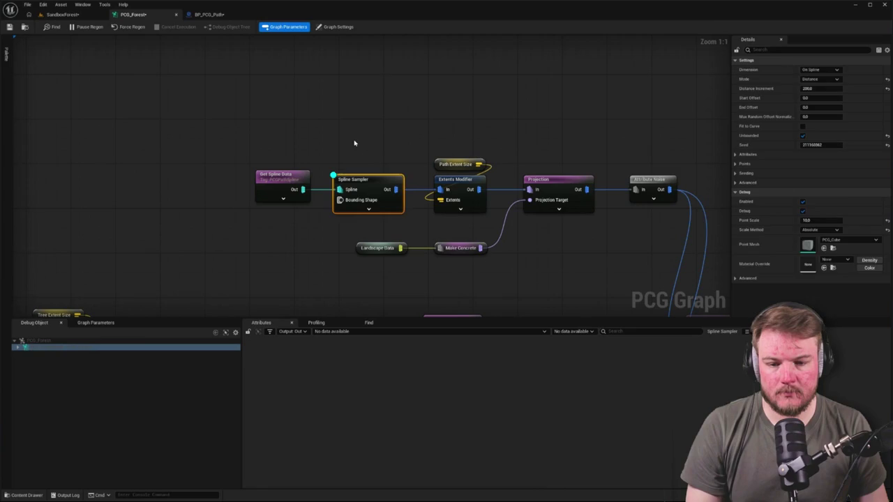
{"action": "left_click", "coordinate": [57, 15]}
{"action": "mouse_move", "coordinate": [314, 210]}
{"action": "left_mouse_down"}
{"action": "mouse_move", "coordinate": [303, 103]}
{"action": "mouse_move", "coordinate": [216, 20]}
{"action": "left_mouse_up"}
{"action": "left_click", "coordinate": [216, 16]}
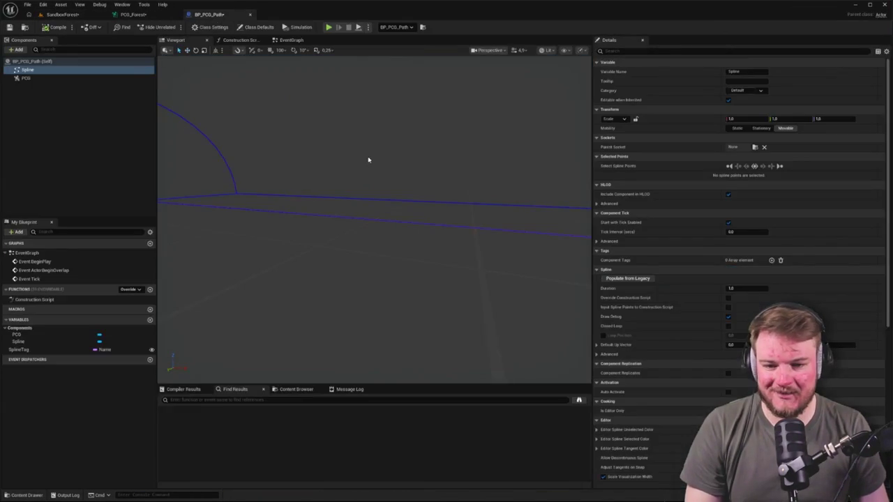
{"action": "left_click", "coordinate": [132, 15]}
{"action": "left_click", "coordinate": [387, 186]}
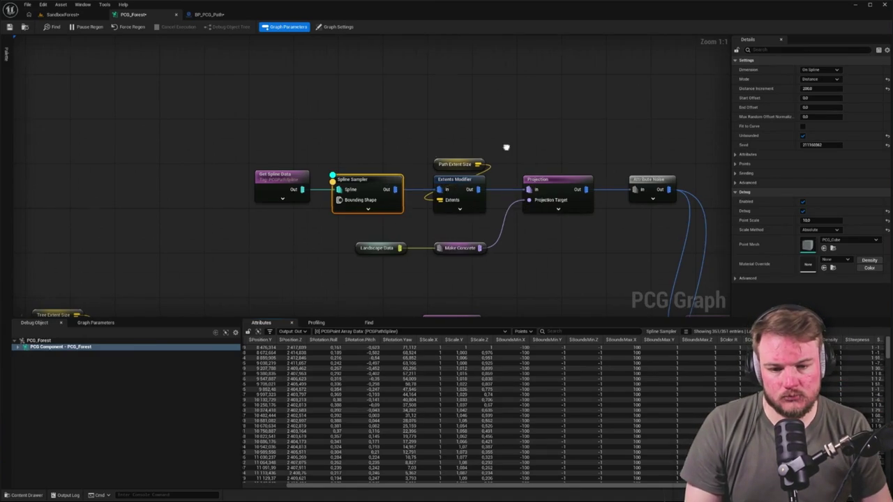
Re-enable both disabled Difference nodes, then select the BP_PCG_Path actor in the level
{"action": "left_click", "coordinate": [400, 140]}
{"action": "scroll", "coordinate": [487, 114], "scroll_direction": "down", "scroll_amount": 4}
{"action": "left_click", "coordinate": [459, 108]}
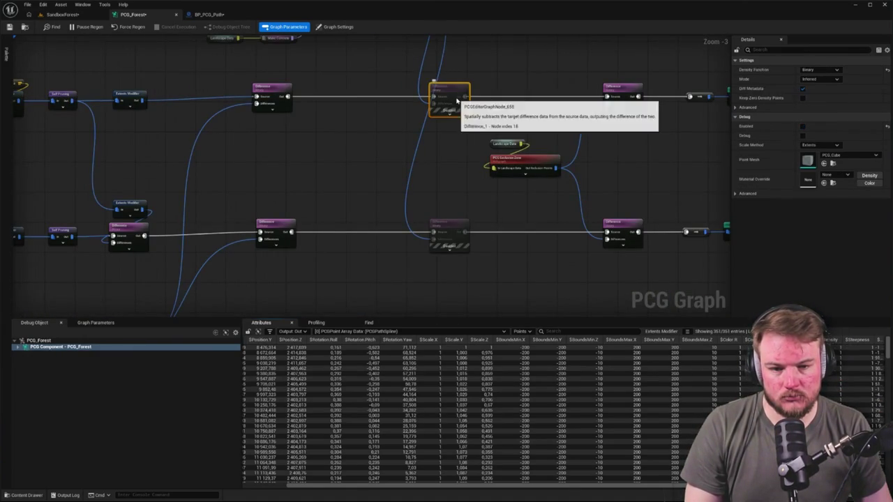
{"action": "left_click", "coordinate": [460, 221], "text": "ctrl"}
{"action": "key", "text": "e"}
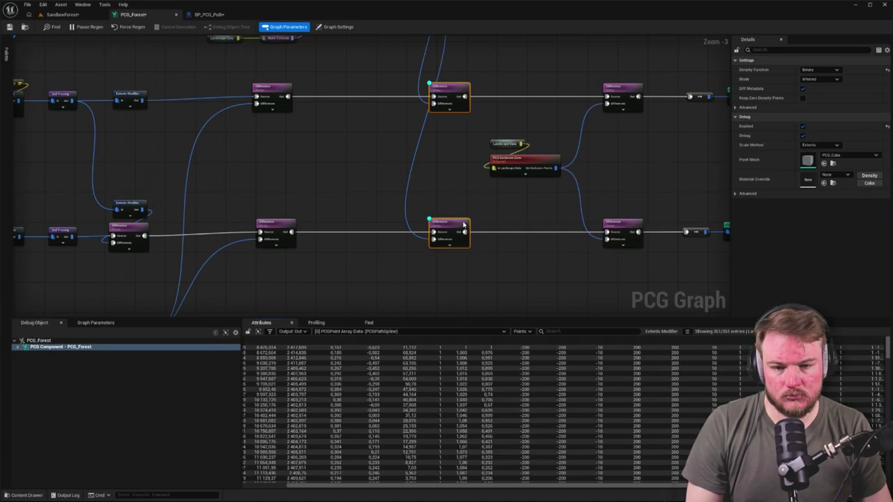
{"action": "left_click", "coordinate": [136, 51]}
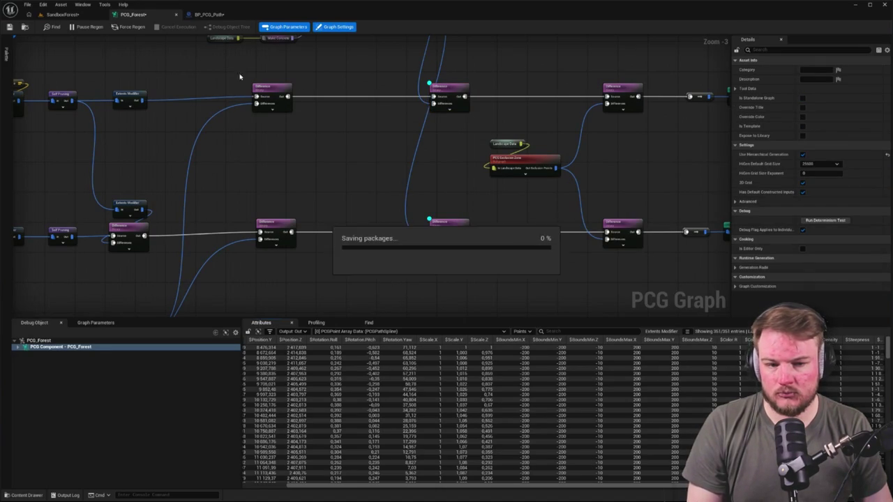
{"action": "left_click", "coordinate": [62, 14]}
{"action": "left_click", "coordinate": [708, 99]}
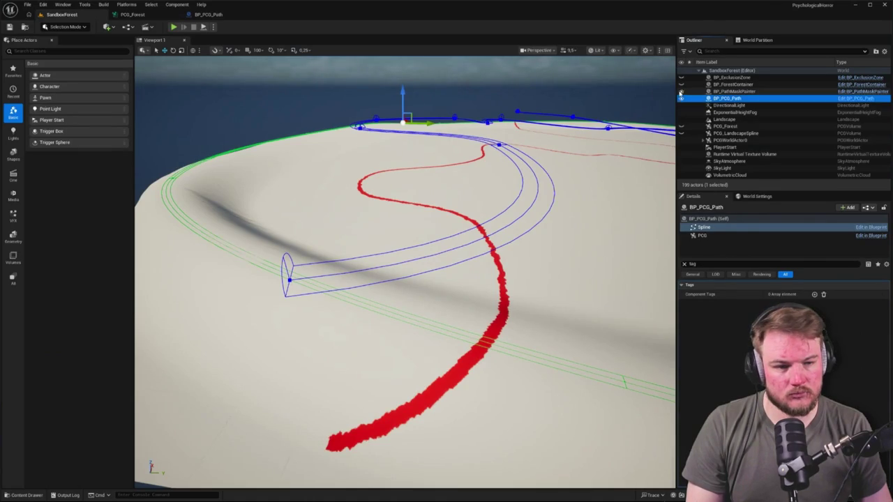
Toggle the forest and rock wall visibility in the Outliner to inspect the generated island forest
{"action": "left_click", "coordinate": [681, 127]}
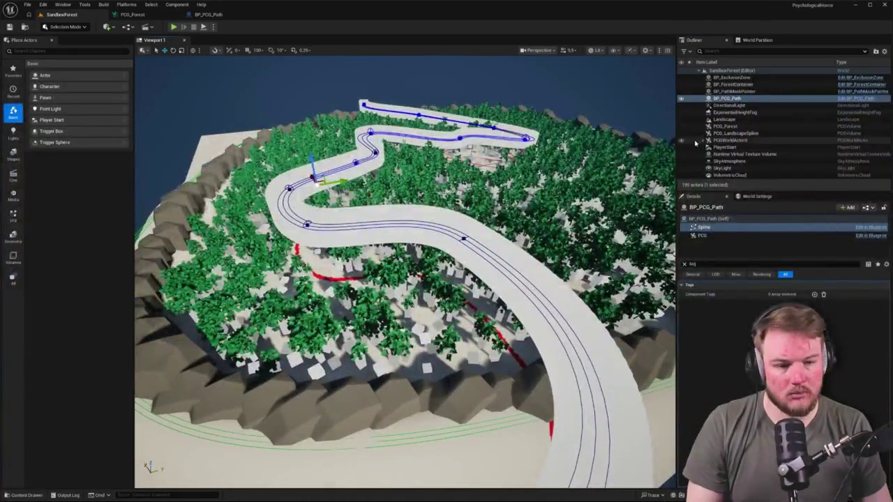
{"action": "left_click", "coordinate": [682, 133]}
{"action": "left_click", "coordinate": [682, 134]}
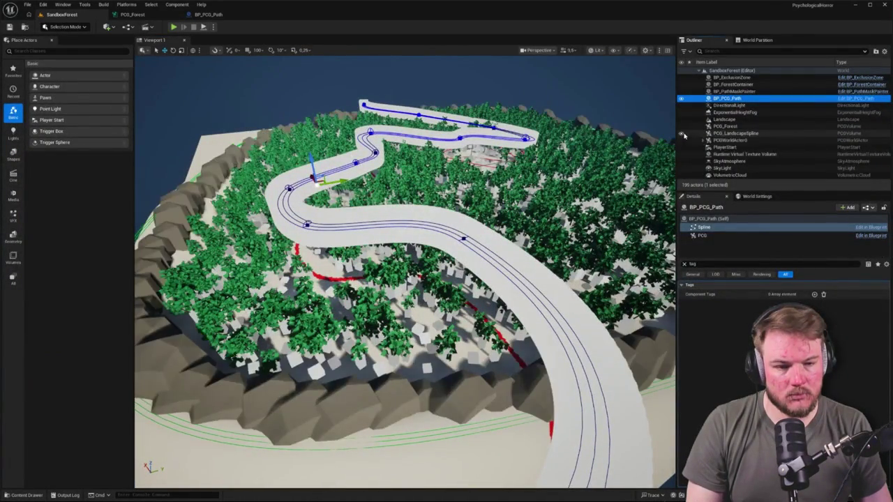
{"action": "left_click", "coordinate": [681, 84]}
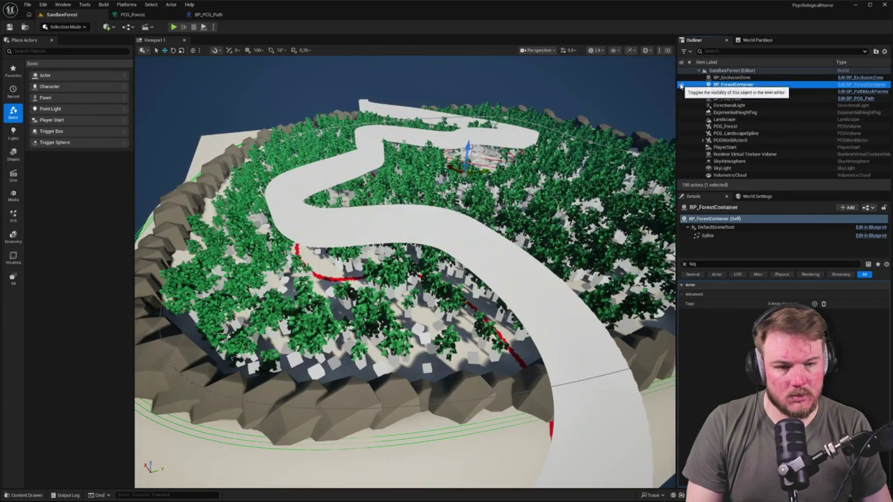
{"action": "mouse_move", "coordinate": [587, 106]}
{"action": "left_mouse_down"}
{"action": "mouse_move", "coordinate": [530, 140]}
{"action": "mouse_move", "coordinate": [587, 106]}
{"action": "left_mouse_up"}
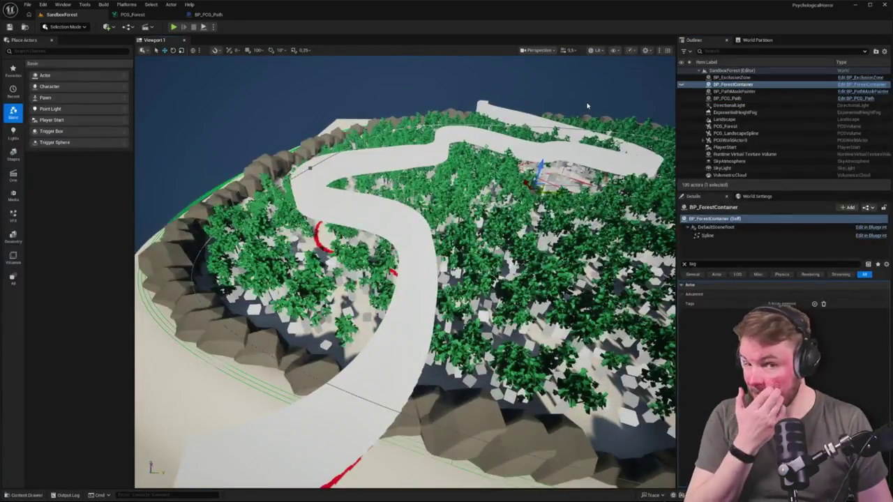
Select the Spline Sampler node in PCG_Forest, then return to the SandboxForest level
{"action": "left_click", "coordinate": [202, 13]}
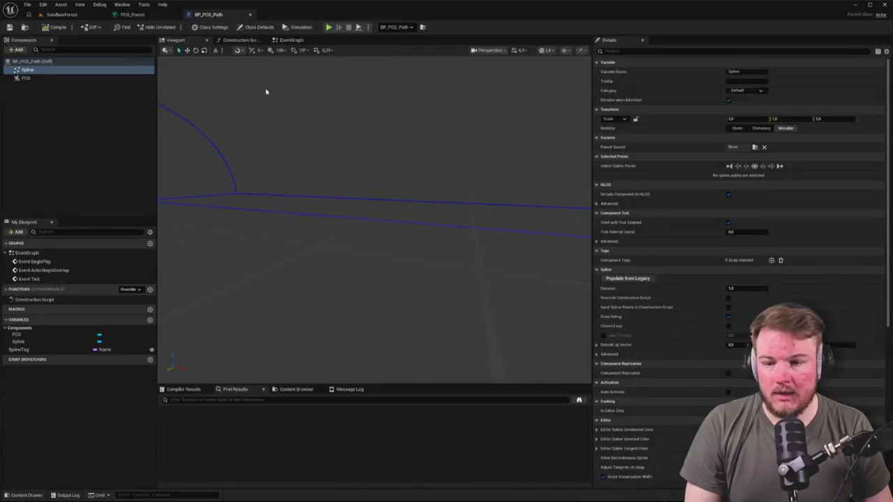
{"action": "left_click", "coordinate": [132, 14]}
{"action": "scroll", "coordinate": [328, 140], "scroll_direction": "up", "scroll_amount": 2}
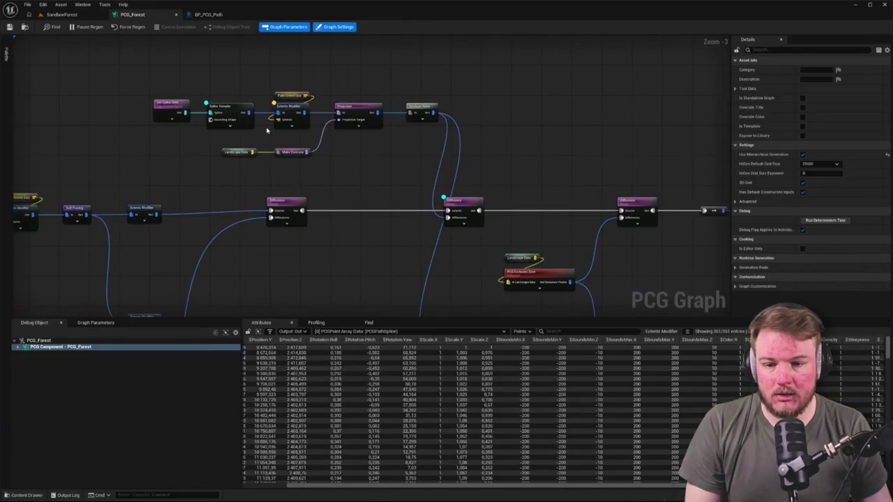
{"action": "left_click", "coordinate": [230, 115]}
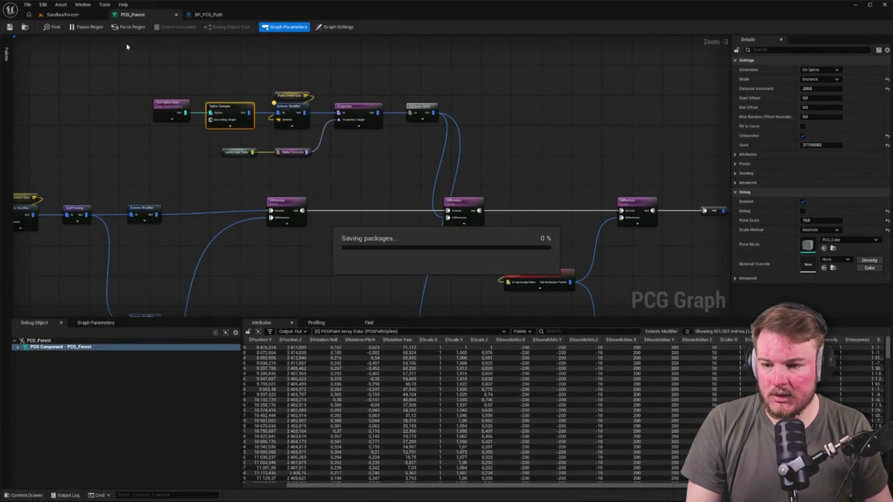
{"action": "left_click", "coordinate": [81, 19]}
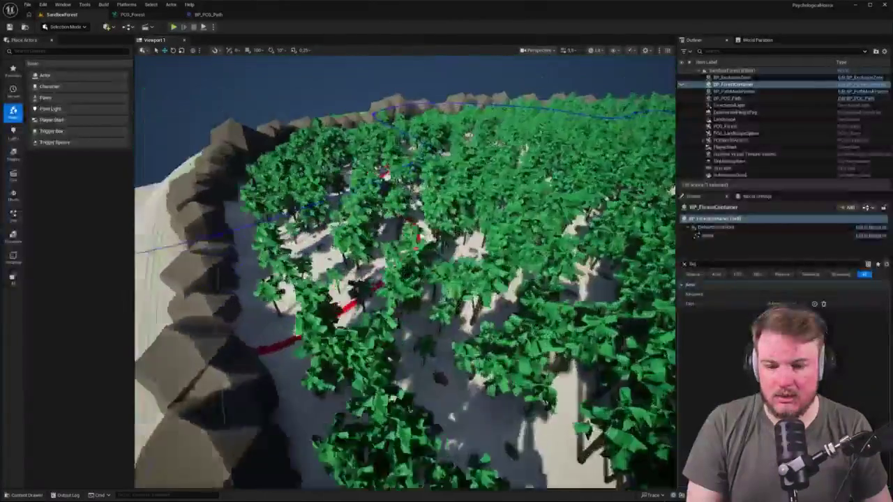
Fly through the forest along the red path with WASD, rising above the clearing
{"action": "key", "text": "w"}
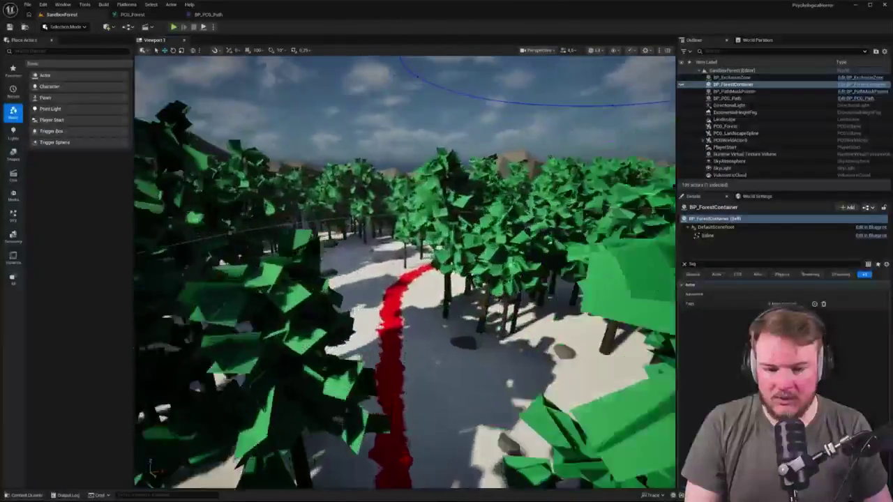
{"action": "key", "text": "w"}
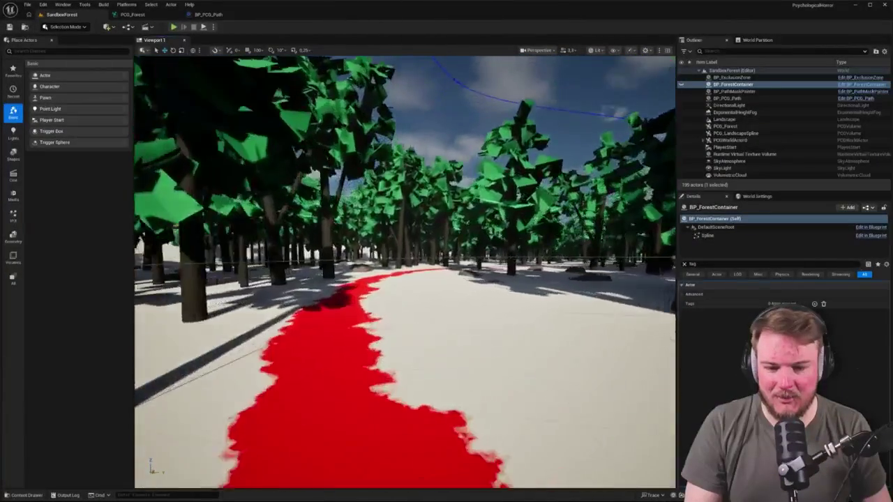
{"action": "key", "text": "w"}
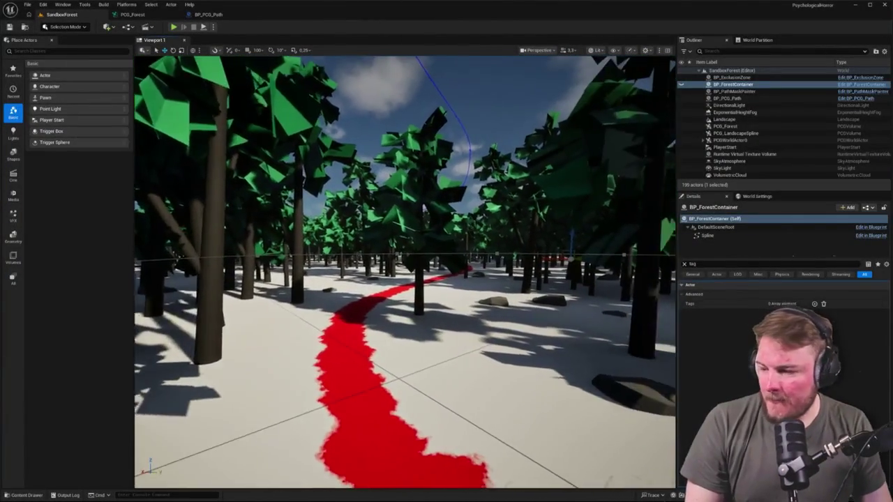
{"action": "key", "text": "w"}
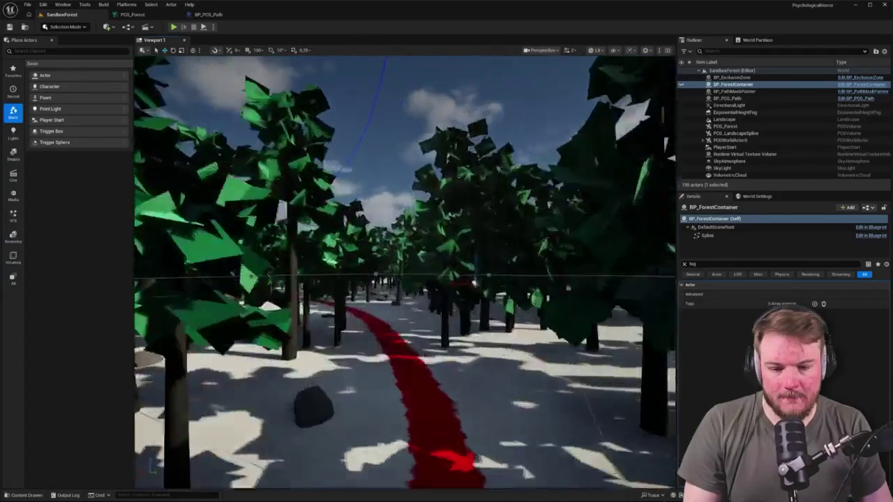
{"action": "key", "text": "w"}
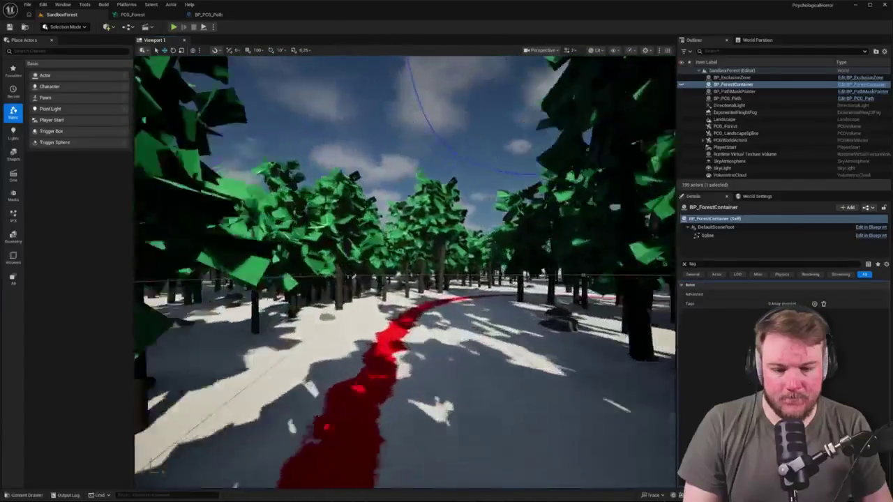
{"action": "key", "text": "w"}
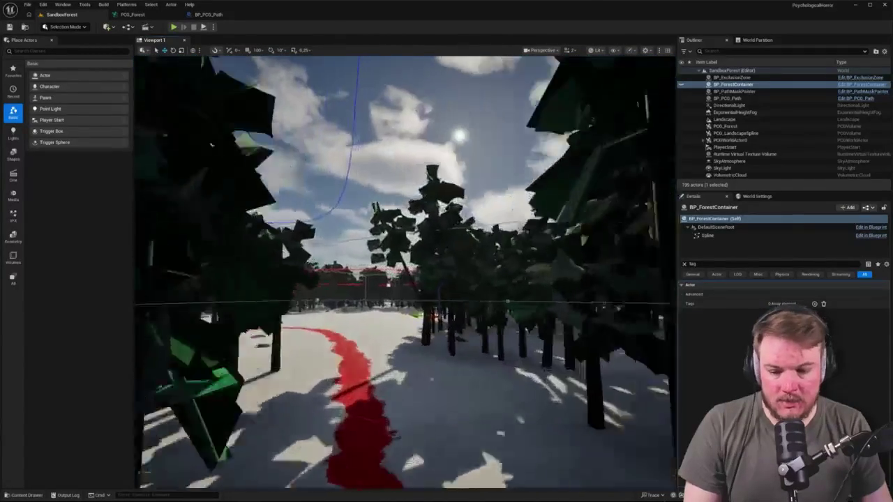
{"action": "key", "text": "w"}
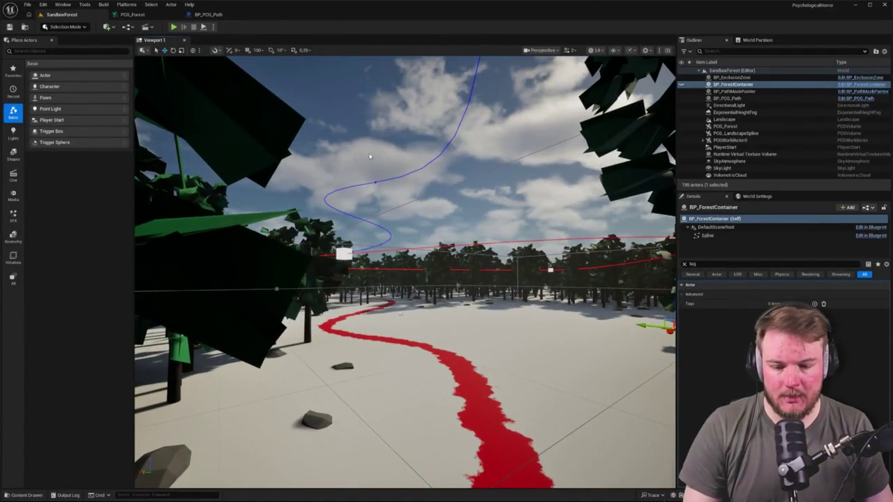
{"action": "key", "text": "w"}
{"action": "key", "text": "e"}
{"action": "key", "text": "d"}
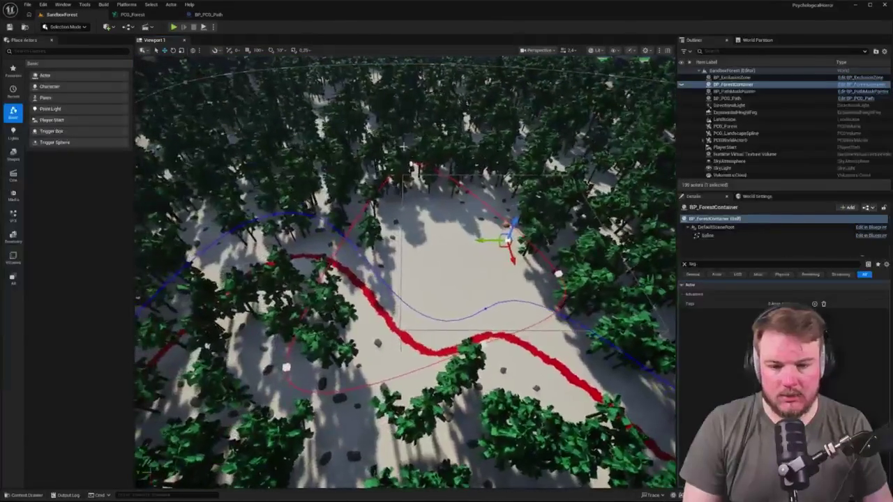
Select the PCG_Forest volume and bring the PCG_Forest graph back into view
{"action": "left_click", "coordinate": [411, 162]}
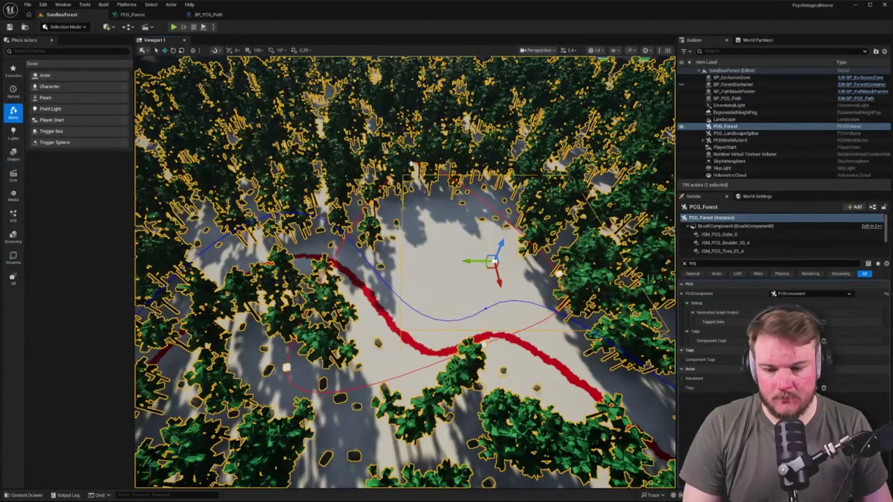
{"action": "left_click", "coordinate": [146, 14]}
{"action": "scroll", "coordinate": [383, 157], "scroll_direction": "down", "scroll_amount": 7}
{"action": "scroll", "coordinate": [462, 173], "scroll_direction": "up", "scroll_amount": 5}
{"action": "scroll", "coordinate": [462, 174], "scroll_direction": "up", "scroll_amount": 1}
{"action": "left_click", "coordinate": [440, 183]}
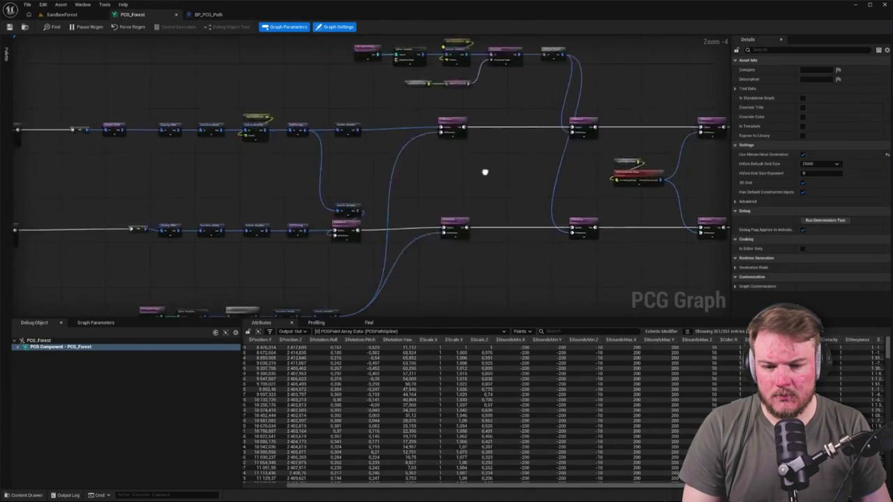
Open PCG_ExclusionZone from the ExclusionZone folder and marquee-select its four spline-to-Projection chain nodes
{"action": "key", "text": "ctrl+space"}
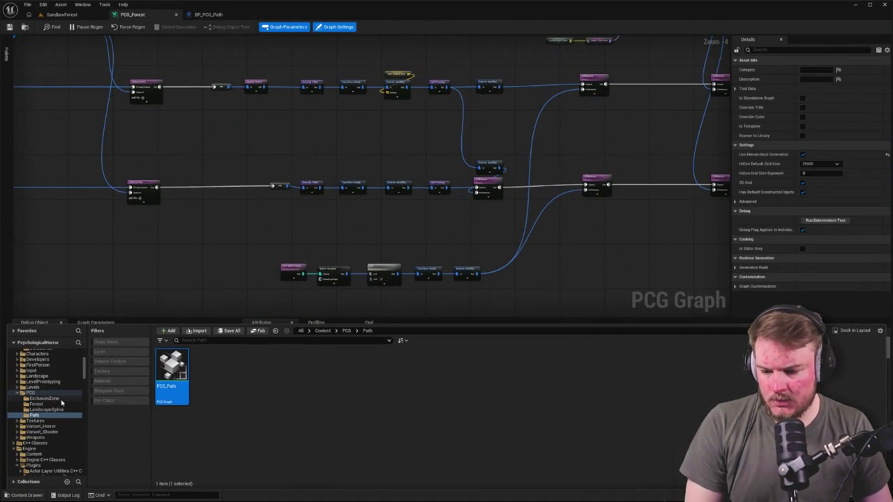
{"action": "left_click", "coordinate": [66, 399]}
{"action": "double_click", "coordinate": [172, 373]}
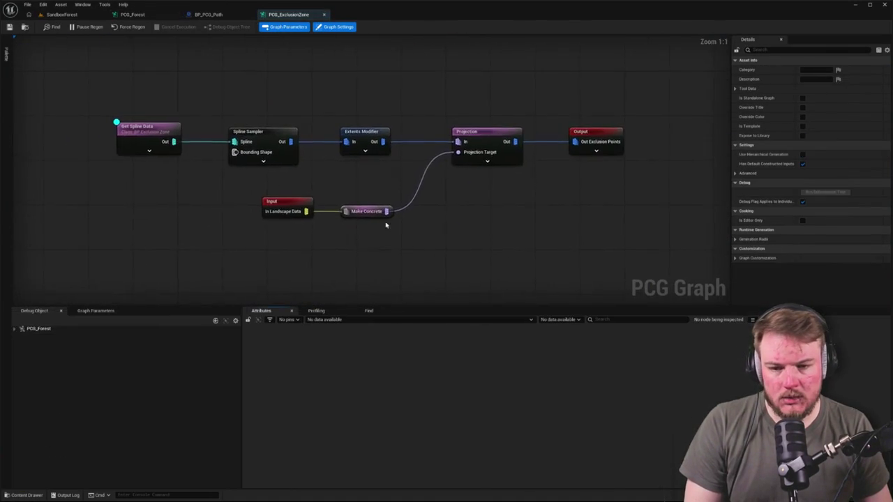
{"action": "left_click", "coordinate": [120, 63]}
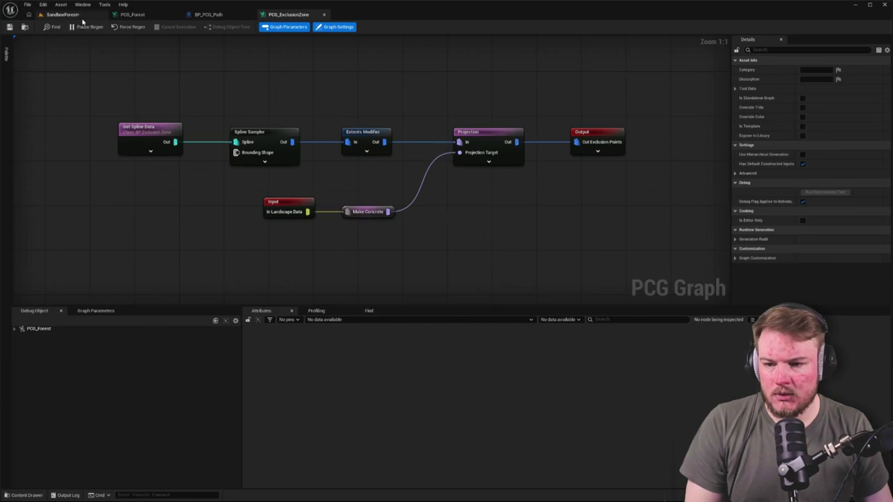
{"action": "left_click", "coordinate": [70, 15]}
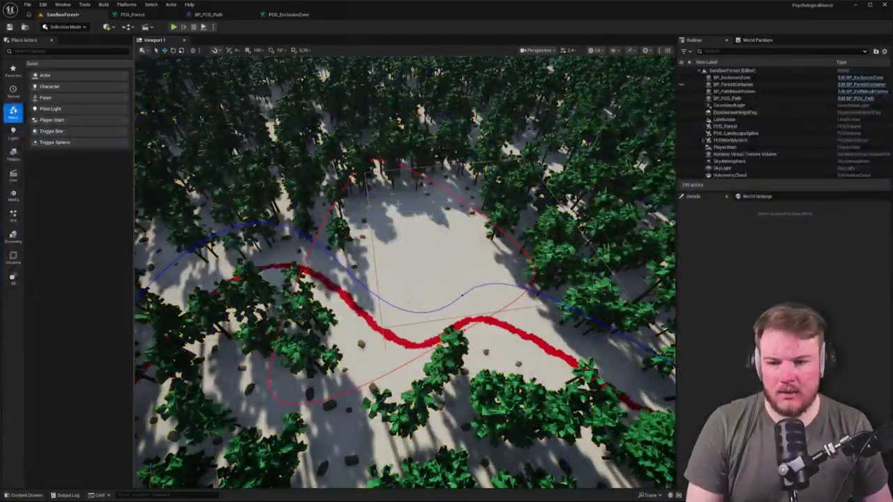
{"action": "left_click", "coordinate": [291, 14]}
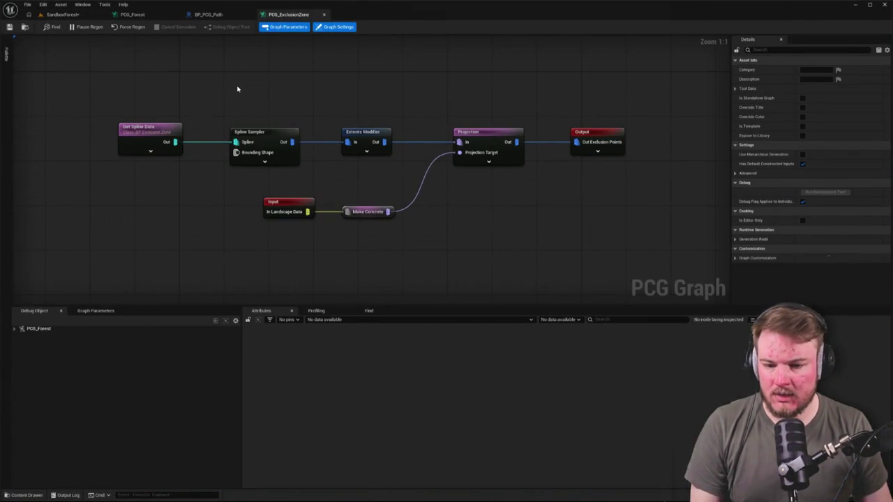
{"action": "left_click_drag", "start_coordinate": [154, 100], "coordinate": [491, 166]}
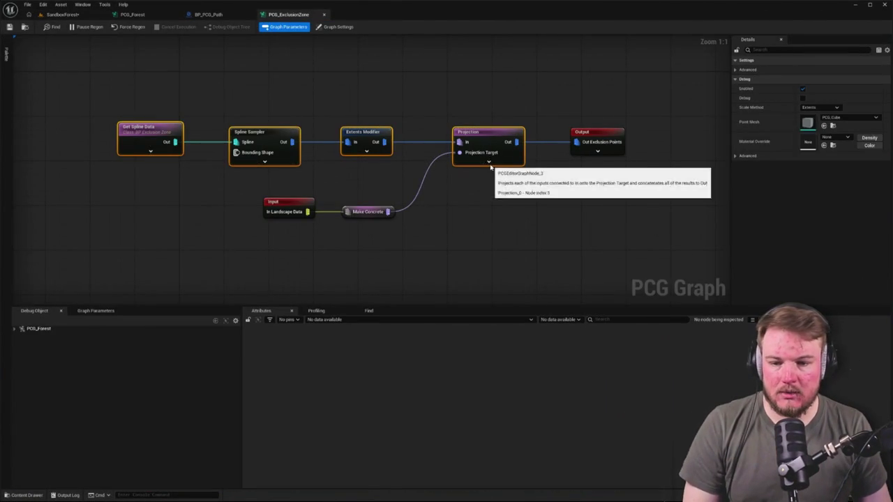
{"action": "left_click", "coordinate": [145, 14]}
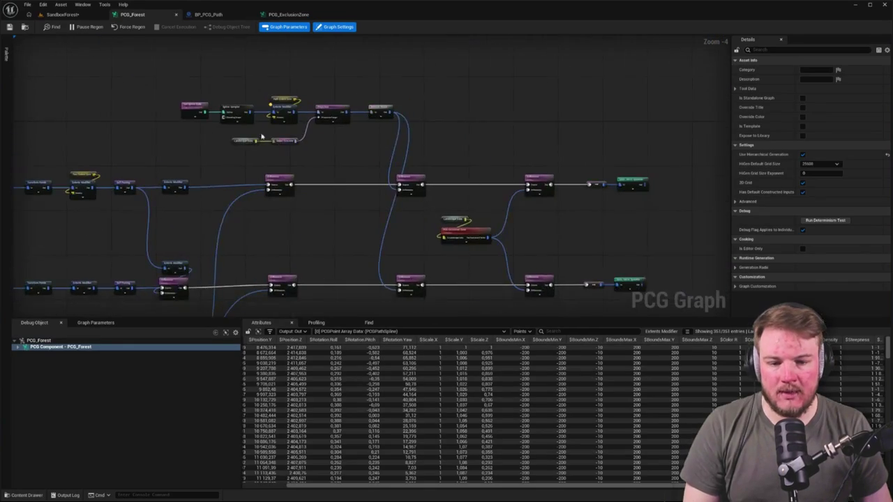
Paste the chain, wire Landscape Data to Projection Target and Projection into both Differences inputs
{"action": "scroll", "coordinate": [389, 150], "scroll_direction": "up", "scroll_amount": 2}
{"action": "key", "text": "ctrl+v"}
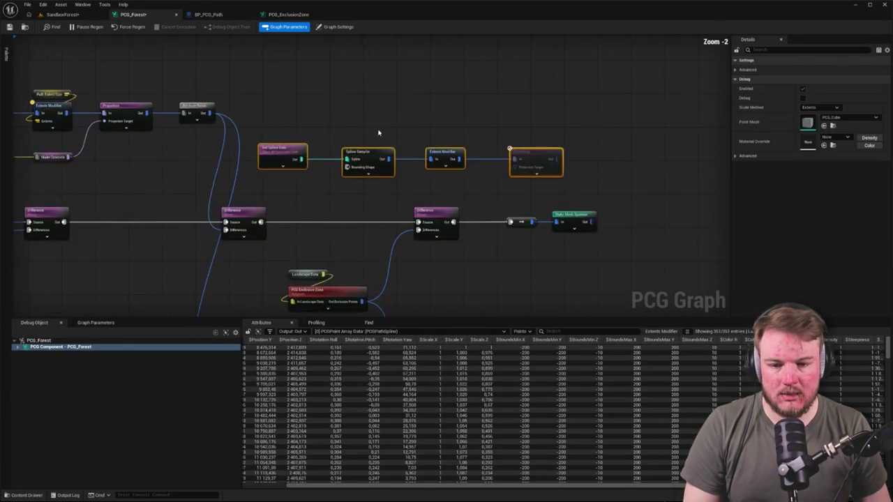
{"action": "mouse_move", "coordinate": [293, 150]}
{"action": "left_mouse_down"}
{"action": "mouse_move", "coordinate": [379, 99]}
{"action": "mouse_move", "coordinate": [363, 102]}
{"action": "left_mouse_up"}
{"action": "left_click", "coordinate": [466, 137]}
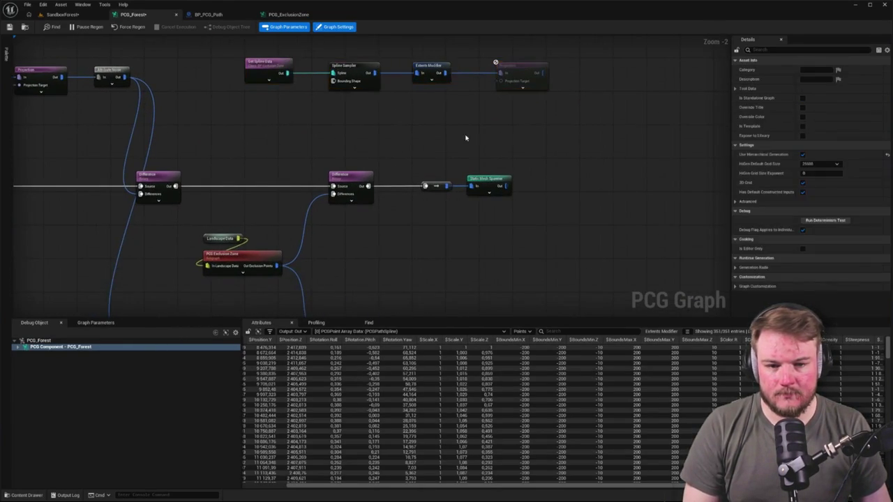
{"action": "left_click_drag", "start_coordinate": [444, 113], "coordinate": [461, 103]}
{"action": "mouse_move", "coordinate": [265, 209]}
{"action": "left_mouse_down"}
{"action": "mouse_move", "coordinate": [398, 77]}
{"action": "mouse_move", "coordinate": [369, 121]}
{"action": "left_mouse_up"}
{"action": "left_click_drag", "start_coordinate": [487, 99], "coordinate": [318, 208]}
{"action": "mouse_move", "coordinate": [542, 110]}
{"action": "left_mouse_down"}
{"action": "mouse_move", "coordinate": [577, 6]}
{"action": "mouse_move", "coordinate": [580, 87]}
{"action": "left_mouse_up"}
{"action": "mouse_move", "coordinate": [404, 257]}
{"action": "left_mouse_down"}
{"action": "mouse_move", "coordinate": [370, 314]}
{"action": "mouse_move", "coordinate": [334, 139]}
{"action": "mouse_move", "coordinate": [318, 144]}
{"action": "mouse_move", "coordinate": [352, 112]}
{"action": "left_mouse_up"}
Move Get Spline Data beside Spline Sampler and shift the chain nodes further right
{"action": "left_click", "coordinate": [276, 127]}
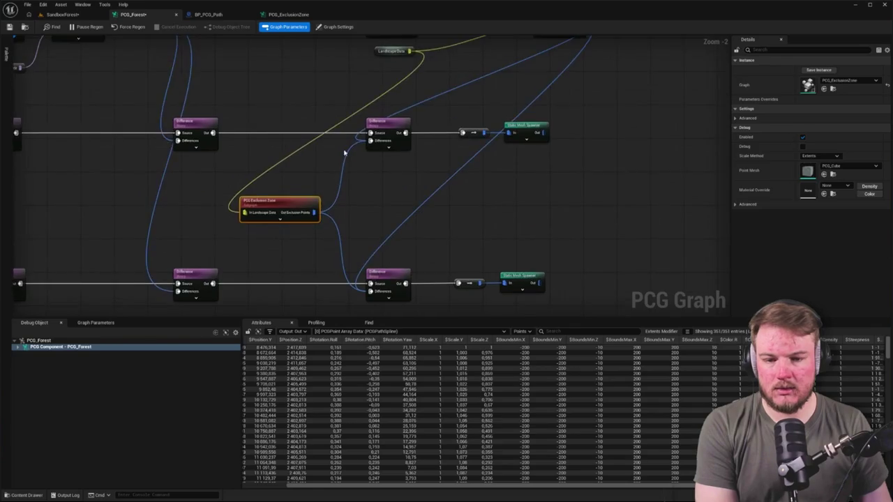
{"action": "left_click", "coordinate": [343, 160]}
{"action": "scroll", "coordinate": [340, 157], "scroll_direction": "down", "scroll_amount": 3}
{"action": "left_click", "coordinate": [357, 135]}
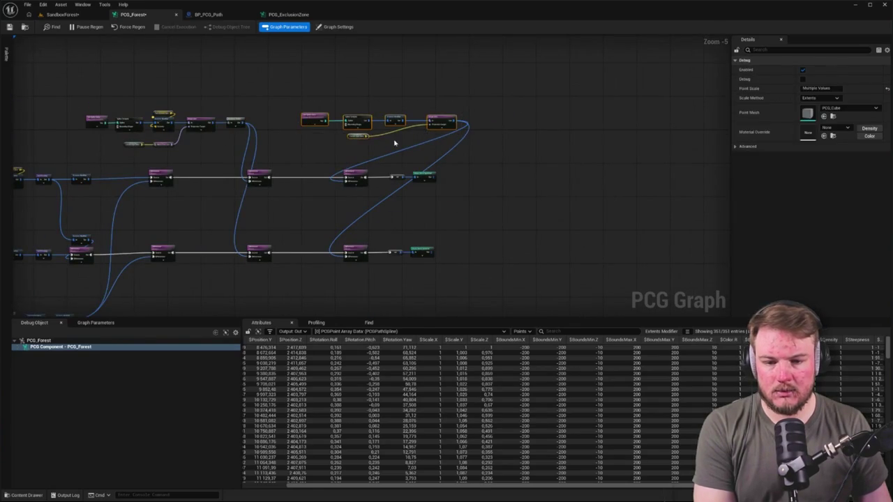
{"action": "scroll", "coordinate": [367, 79], "scroll_direction": "up", "scroll_amount": 5}
{"action": "left_click", "coordinate": [242, 156]}
{"action": "left_click_drag", "start_coordinate": [242, 156], "coordinate": [257, 157]}
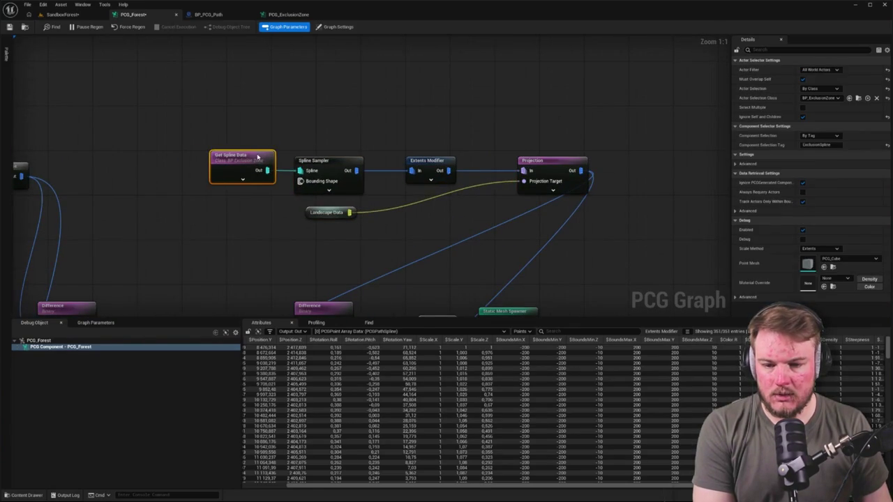
{"action": "left_click_drag", "start_coordinate": [324, 188], "coordinate": [349, 216]}
{"action": "left_click_drag", "start_coordinate": [336, 165], "coordinate": [359, 165]}
{"action": "left_click_drag", "start_coordinate": [269, 121], "coordinate": [457, 234]}
{"action": "left_click_drag", "start_coordinate": [440, 168], "coordinate": [485, 168]}
{"action": "left_click", "coordinate": [453, 121]}
Place Landscape Data above Projection, set the chain between the Difference rows, shift rows right
{"action": "mouse_move", "coordinate": [394, 212]}
{"action": "left_mouse_down"}
{"action": "mouse_move", "coordinate": [547, 138]}
{"action": "mouse_move", "coordinate": [542, 145]}
{"action": "left_mouse_up"}
{"action": "left_click_drag", "start_coordinate": [309, 114], "coordinate": [535, 179]}
{"action": "scroll", "coordinate": [608, 169], "scroll_direction": "down", "scroll_amount": 3}
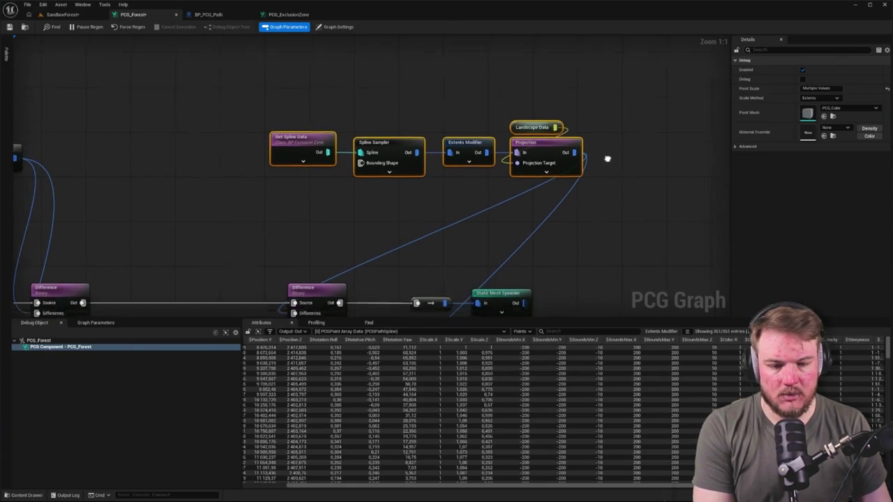
{"action": "mouse_move", "coordinate": [576, 70]}
{"action": "left_mouse_down"}
{"action": "mouse_move", "coordinate": [437, 234]}
{"action": "mouse_move", "coordinate": [471, 238]}
{"action": "mouse_move", "coordinate": [445, 208]}
{"action": "left_mouse_up"}
{"action": "left_click_drag", "start_coordinate": [328, 97], "coordinate": [584, 159]}
{"action": "left_click_drag", "start_coordinate": [365, 244], "coordinate": [487, 241]}
{"action": "left_click", "coordinate": [496, 225]}
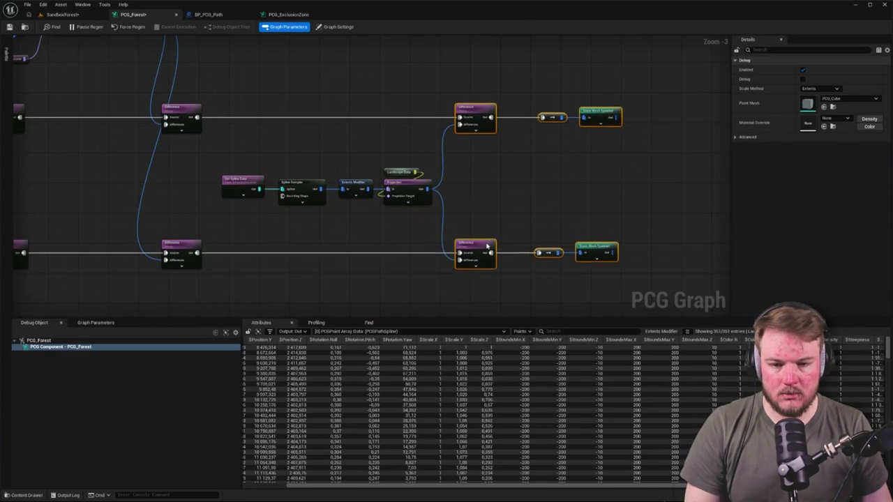
{"action": "left_click_drag", "start_coordinate": [218, 157], "coordinate": [470, 215]}
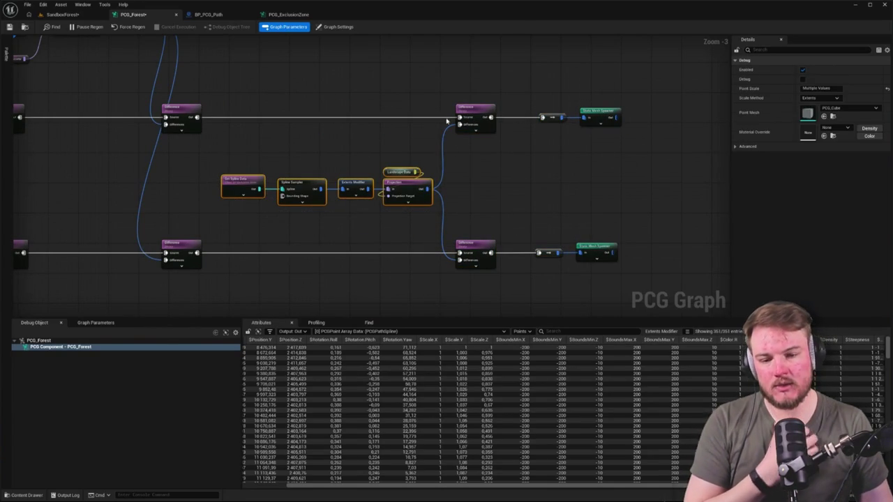
{"action": "mouse_move", "coordinate": [546, 134]}
{"action": "left_mouse_down"}
{"action": "mouse_move", "coordinate": [512, 197]}
{"action": "mouse_move", "coordinate": [650, 191]}
{"action": "mouse_move", "coordinate": [412, 132]}
{"action": "mouse_move", "coordinate": [550, 134]}
{"action": "left_mouse_up"}
{"action": "scroll", "coordinate": [434, 142], "scroll_direction": "down", "scroll_amount": 2}
{"action": "mouse_move", "coordinate": [440, 222]}
{"action": "left_mouse_down"}
{"action": "mouse_move", "coordinate": [651, 221]}
{"action": "mouse_move", "coordinate": [536, 221]}
{"action": "left_mouse_up"}
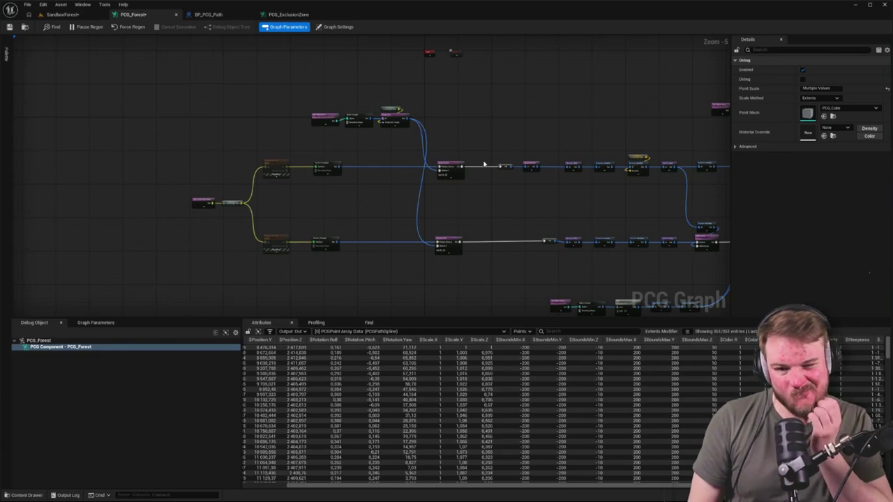
Declare a 'Projection Out' named reroute from the Projection node's output
{"action": "scroll", "coordinate": [339, 116], "scroll_direction": "up", "scroll_amount": 5}
{"action": "mouse_move", "coordinate": [560, 120]}
{"action": "left_mouse_down"}
{"action": "mouse_move", "coordinate": [453, 131]}
{"action": "mouse_move", "coordinate": [480, 102]}
{"action": "left_mouse_up"}
{"action": "type", "text": "rerou"}
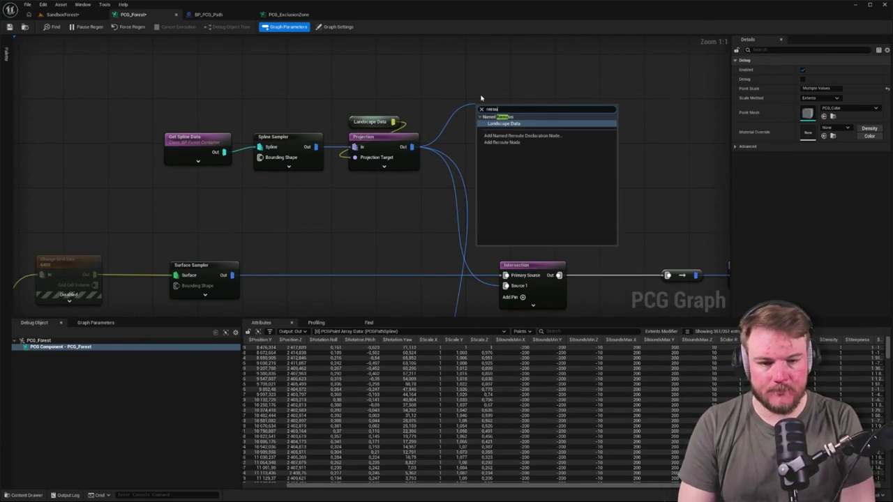
{"action": "key", "text": "Down"}
{"action": "key", "text": "Down"}
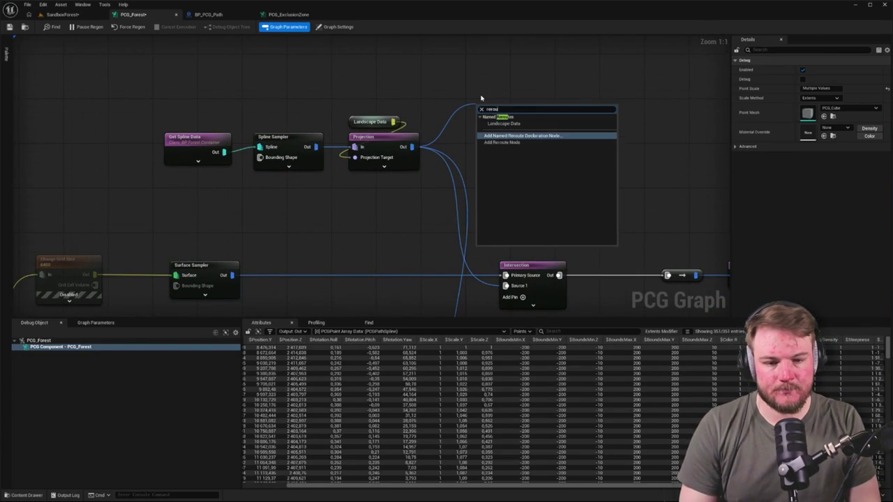
{"action": "key", "text": "Return"}
{"action": "left_click", "coordinate": [537, 139]}
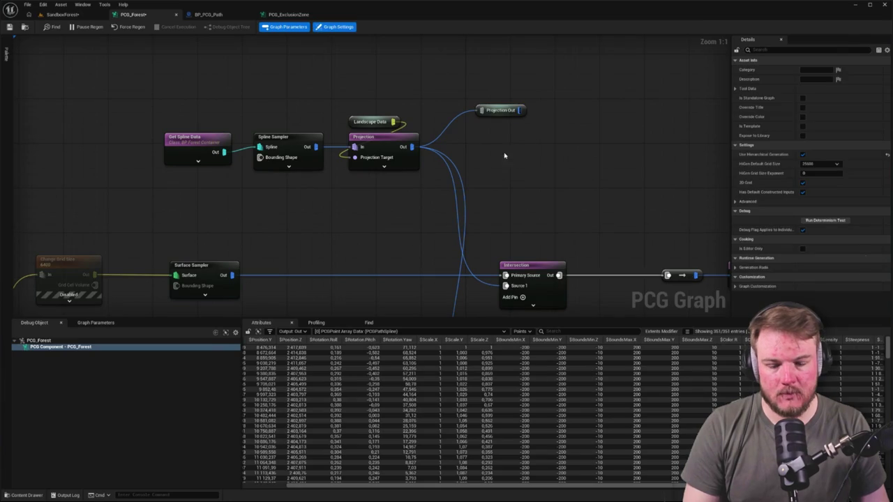
Add a Projection Out reroute usage node just above Intersection
{"action": "left_click_drag", "start_coordinate": [516, 127], "coordinate": [500, 107]}
{"action": "right_click", "coordinate": [518, 125]}
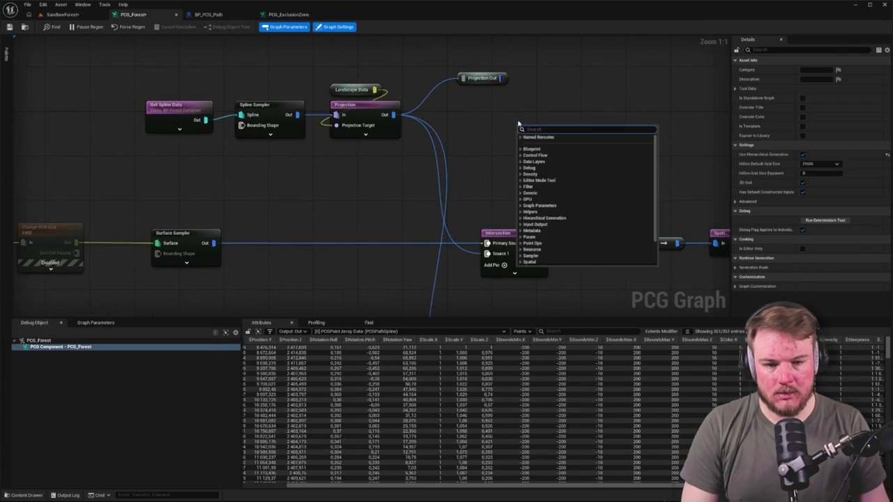
{"action": "type", "text": "pro"}
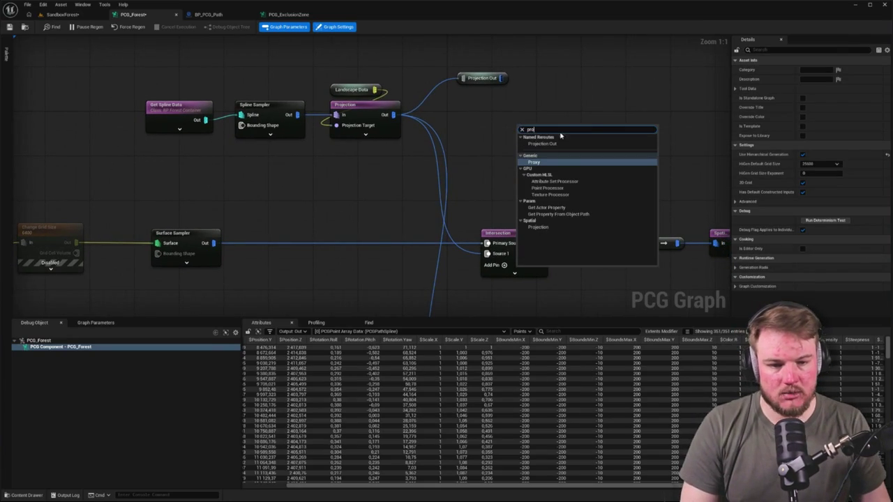
{"action": "left_click", "coordinate": [562, 143]}
{"action": "mouse_move", "coordinate": [544, 139]}
{"action": "left_mouse_down"}
{"action": "mouse_move", "coordinate": [517, 222]}
{"action": "mouse_move", "coordinate": [498, 126]}
{"action": "left_mouse_up"}
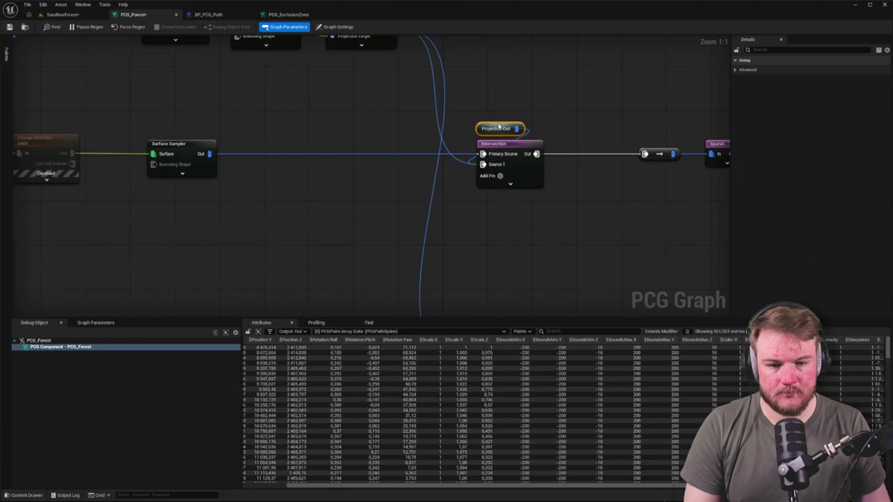
{"action": "key", "text": "ctrl+z"}
{"action": "left_click_drag", "start_coordinate": [512, 95], "coordinate": [493, 195]}
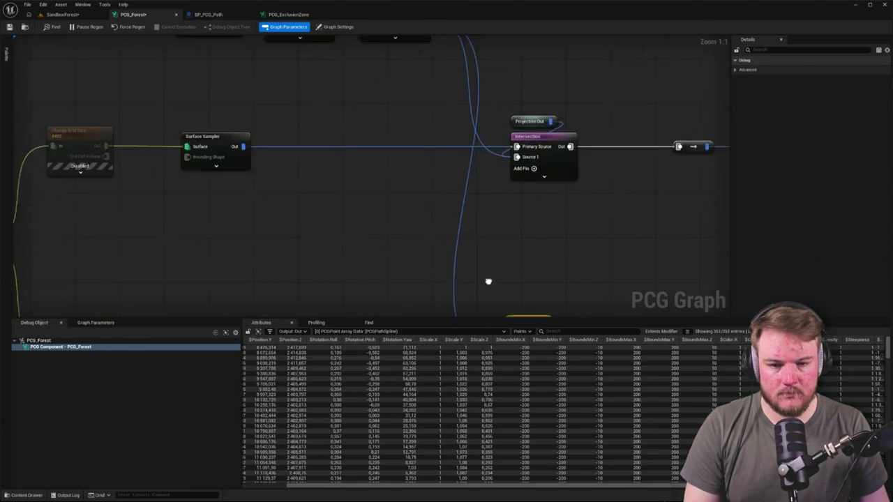
Tidy the reroute and small nodes, then wrap the spline chain in a comment box
{"action": "left_click", "coordinate": [472, 142]}
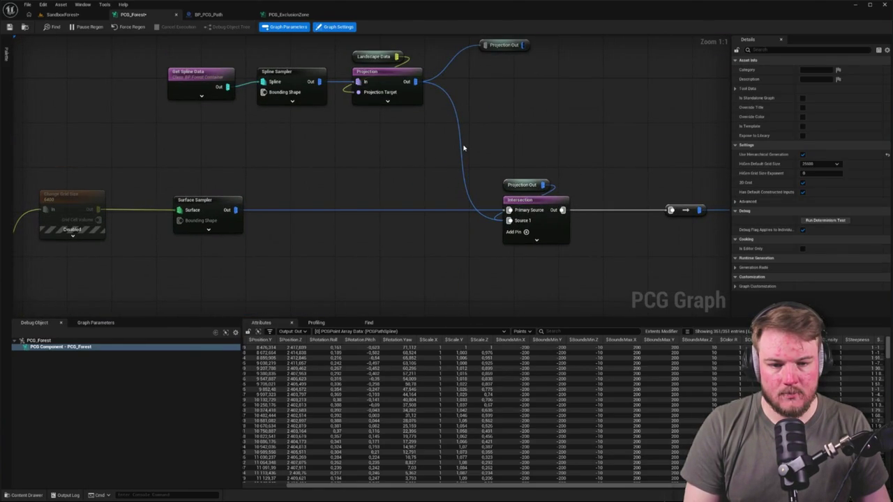
{"action": "left_click_drag", "start_coordinate": [513, 77], "coordinate": [410, 141]}
{"action": "scroll", "coordinate": [467, 165], "scroll_direction": "down", "scroll_amount": 10}
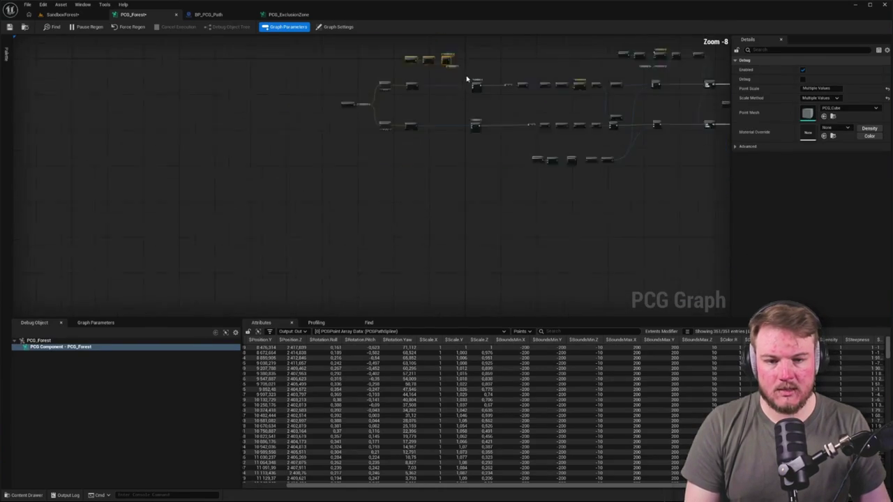
{"action": "left_click_drag", "start_coordinate": [451, 63], "coordinate": [393, 128]}
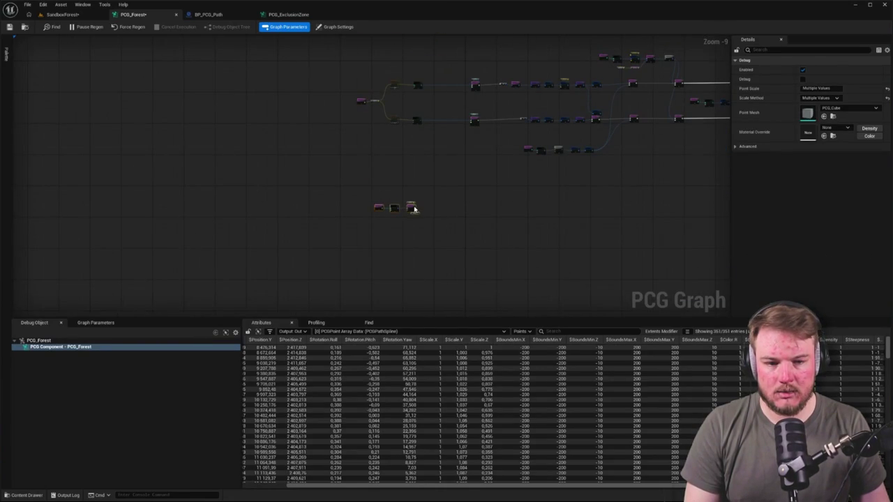
{"action": "scroll", "coordinate": [431, 187], "scroll_direction": "up", "scroll_amount": 6}
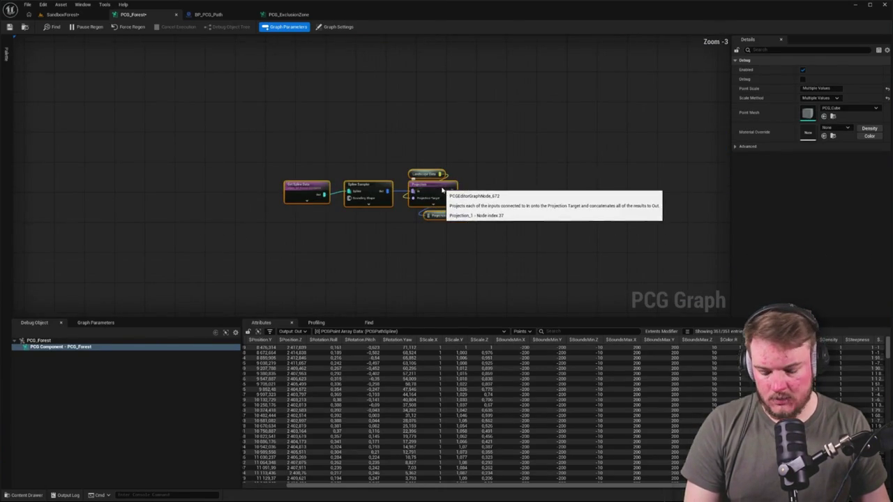
{"action": "key", "text": "c"}
{"action": "left_click", "coordinate": [265, 172]}
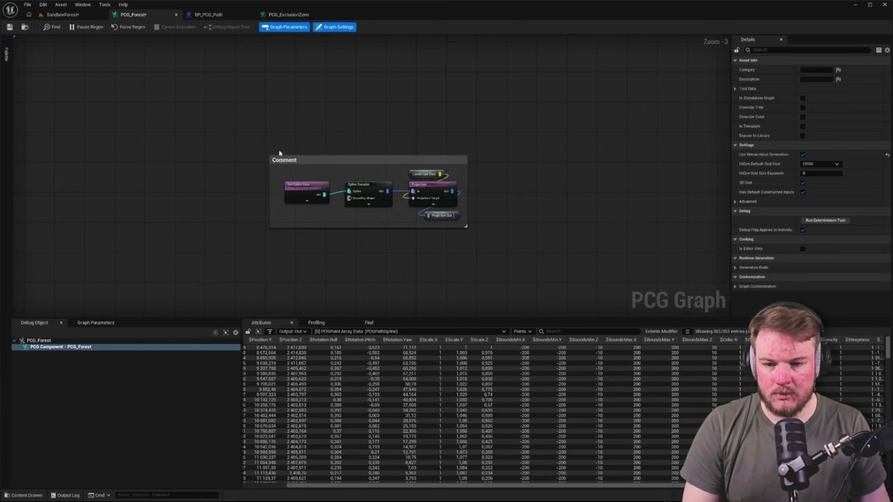
Enlarge the comment box up, left and downward, and move the commented group left
{"action": "left_click", "coordinate": [283, 159]}
{"action": "scroll", "coordinate": [265, 160], "scroll_direction": "up", "scroll_amount": 3}
{"action": "left_click_drag", "start_coordinate": [274, 158], "coordinate": [265, 143]}
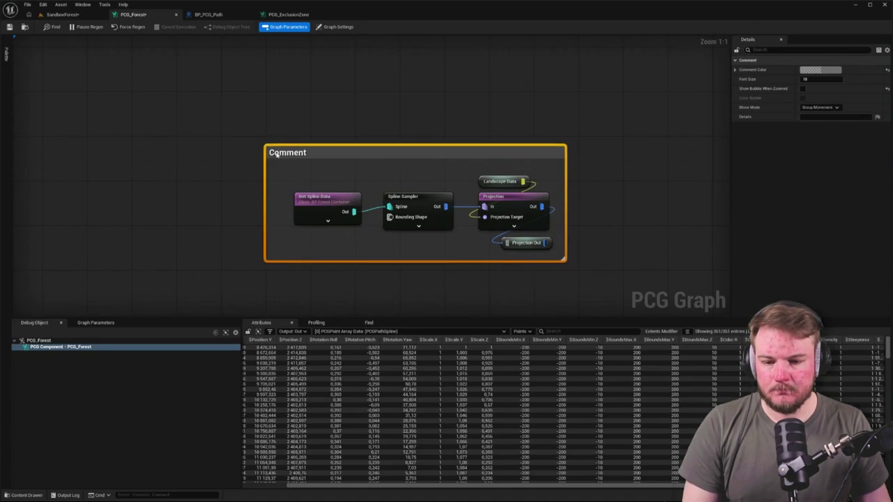
{"action": "left_click", "coordinate": [548, 249]}
{"action": "mouse_move", "coordinate": [563, 250]}
{"action": "left_mouse_down"}
{"action": "mouse_move", "coordinate": [570, 267]}
{"action": "mouse_move", "coordinate": [576, 254]}
{"action": "left_mouse_up"}
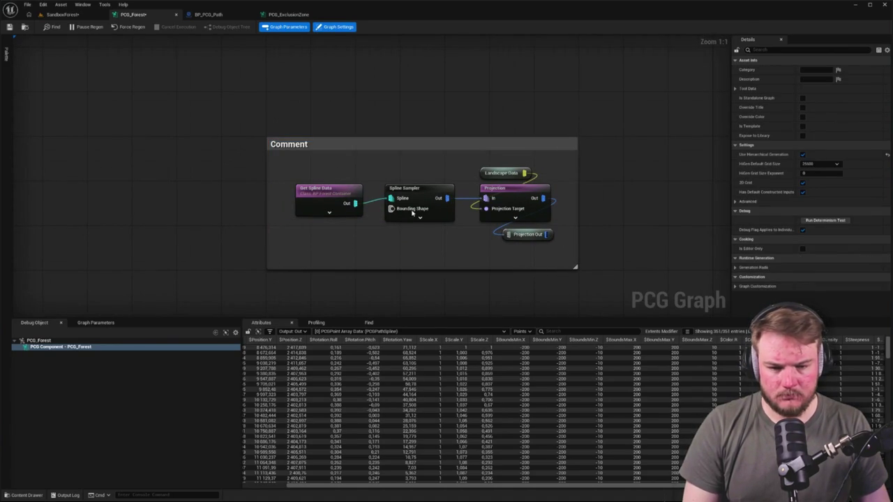
{"action": "left_click_drag", "start_coordinate": [419, 144], "coordinate": [380, 143]}
Rename the Projection output reroute to 'Forest Container Points'
{"action": "left_click", "coordinate": [311, 198]}
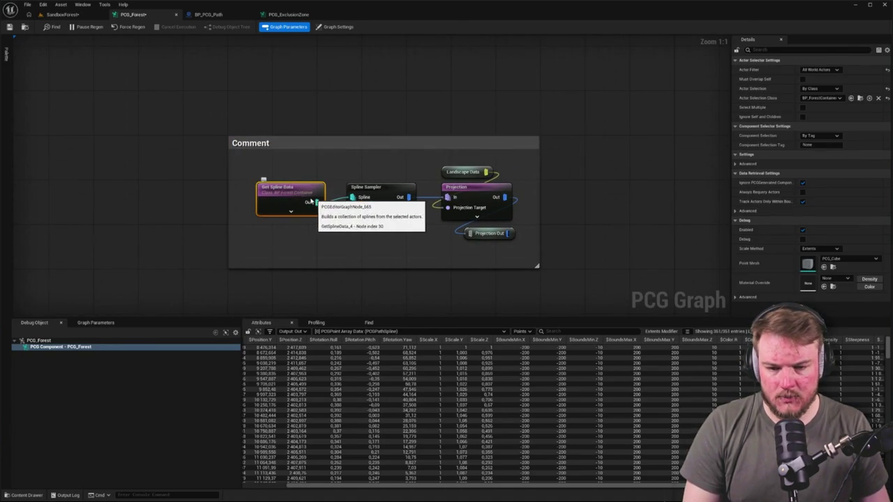
{"action": "left_click", "coordinate": [485, 233]}
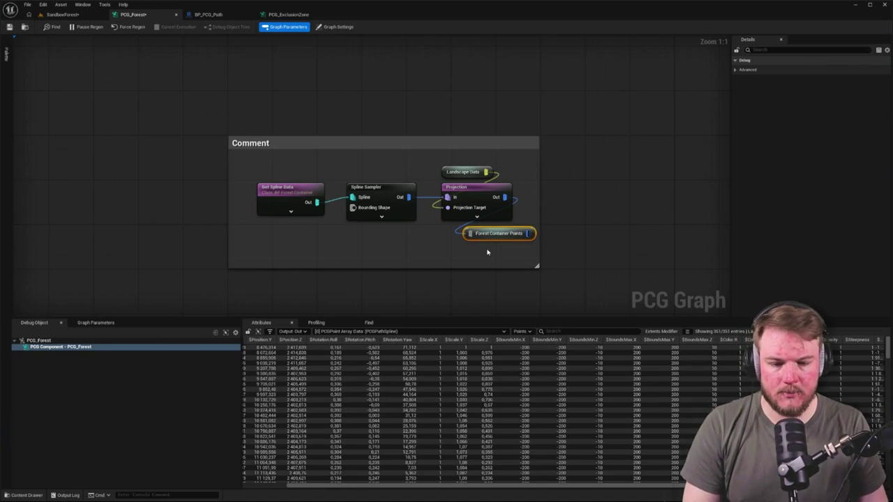
{"action": "left_click", "coordinate": [488, 248]}
{"action": "left_click_drag", "start_coordinate": [438, 223], "coordinate": [537, 241]}
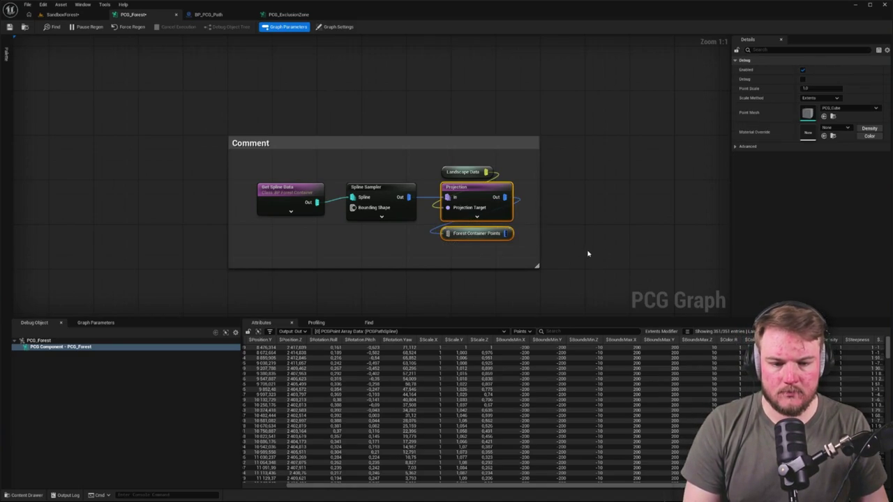
{"action": "scroll", "coordinate": [510, 173], "scroll_direction": "down", "scroll_amount": 4}
{"action": "mouse_move", "coordinate": [510, 173]}
{"action": "left_mouse_down"}
{"action": "mouse_move", "coordinate": [428, 279]}
{"action": "mouse_move", "coordinate": [354, 203]}
{"action": "mouse_move", "coordinate": [297, 259]}
{"action": "mouse_move", "coordinate": [313, 149]}
{"action": "left_mouse_up"}
{"action": "scroll", "coordinate": [411, 255], "scroll_direction": "down", "scroll_amount": 2}
{"action": "scroll", "coordinate": [313, 149], "scroll_direction": "down", "scroll_amount": 2}
{"action": "scroll", "coordinate": [158, 132], "scroll_direction": "up", "scroll_amount": 4}
{"action": "scroll", "coordinate": [210, 164], "scroll_direction": "down", "scroll_amount": 8}
{"action": "scroll", "coordinate": [185, 133], "scroll_direction": "up", "scroll_amount": 10}
Shift all of the forest graph's left-hand nodes about 60 px to the right
{"action": "mouse_move", "coordinate": [186, 132]}
{"action": "left_mouse_down"}
{"action": "mouse_move", "coordinate": [542, 300]}
{"action": "mouse_move", "coordinate": [539, 129]}
{"action": "left_mouse_up"}
{"action": "left_click_drag", "start_coordinate": [282, 77], "coordinate": [430, 77]}
{"action": "mouse_move", "coordinate": [475, 155]}
{"action": "left_mouse_down"}
{"action": "mouse_move", "coordinate": [363, 170]}
{"action": "mouse_move", "coordinate": [144, 88]}
{"action": "mouse_move", "coordinate": [486, 278]}
{"action": "left_mouse_up"}
{"action": "left_click_drag", "start_coordinate": [449, 234], "coordinate": [500, 234]}
{"action": "key", "text": "ctrl+z"}
{"action": "left_click", "coordinate": [280, 73]}
{"action": "left_click_drag", "start_coordinate": [81, 79], "coordinate": [498, 289]}
{"action": "left_click_drag", "start_coordinate": [458, 86], "coordinate": [502, 86]}
{"action": "left_click", "coordinate": [600, 136]}
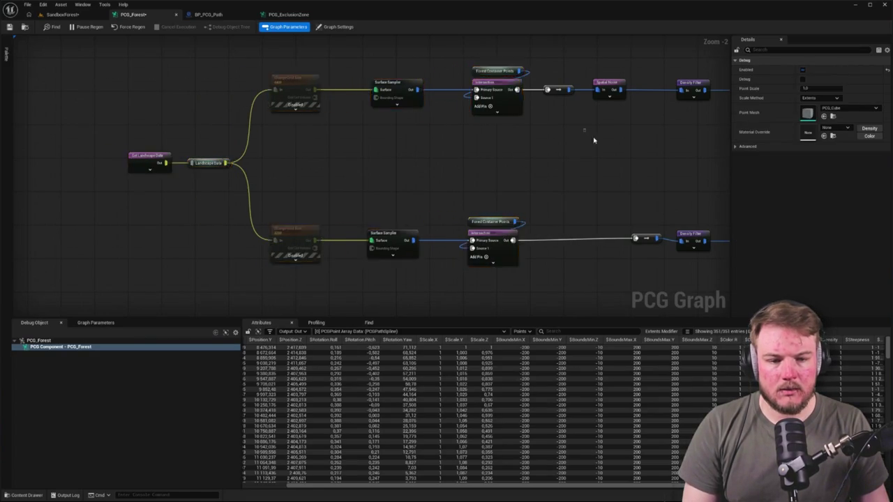
Align the lower branch's reroute directly beneath the upper branch's reroute with Align Left
{"action": "scroll", "coordinate": [386, 189], "scroll_direction": "down", "scroll_amount": 3}
{"action": "scroll", "coordinate": [380, 237], "scroll_direction": "up", "scroll_amount": 3}
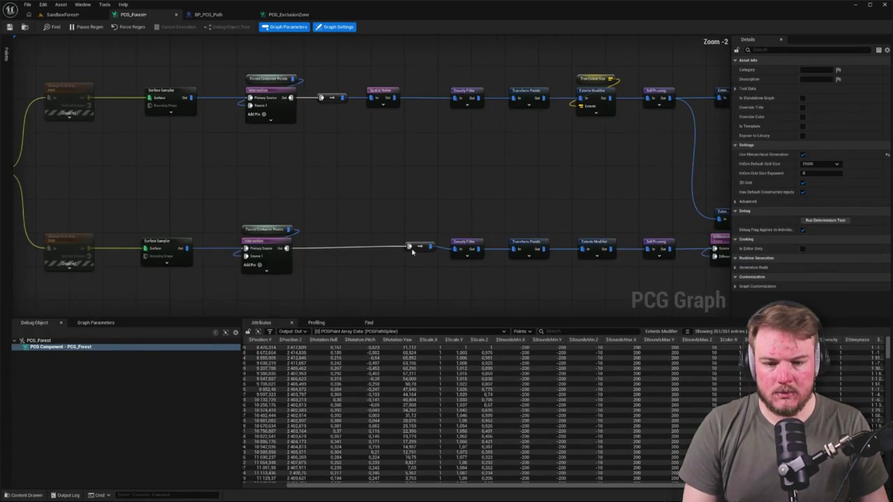
{"action": "left_click_drag", "start_coordinate": [383, 180], "coordinate": [434, 259]}
{"action": "key", "text": "shift+a"}
{"action": "left_click", "coordinate": [370, 207]}
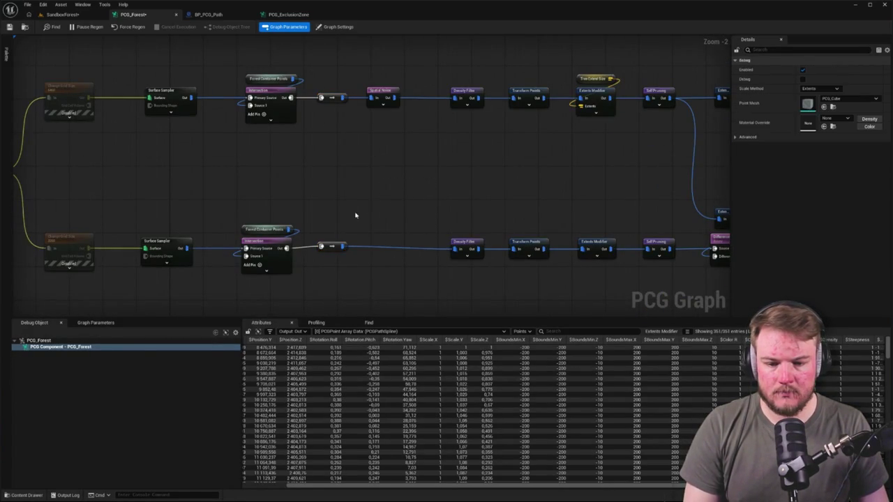
{"action": "left_click", "coordinate": [279, 242]}
{"action": "left_click", "coordinate": [331, 246], "text": "ctrl"}
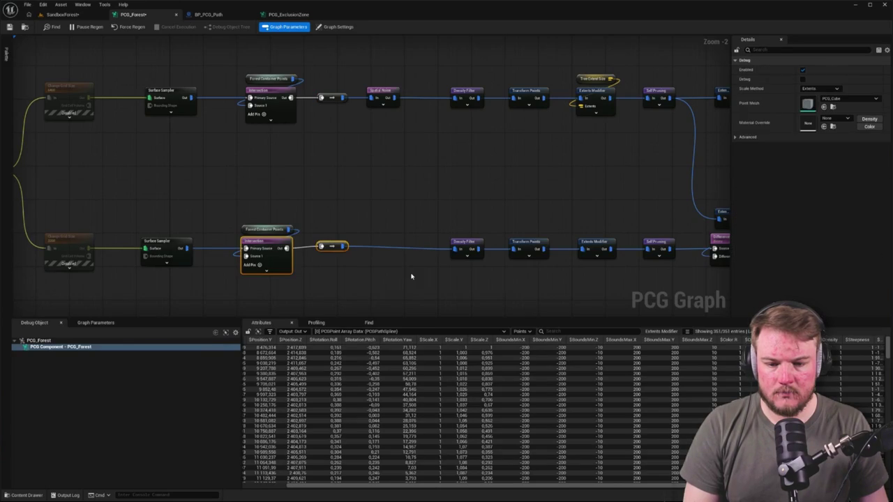
{"action": "left_click", "coordinate": [407, 261]}
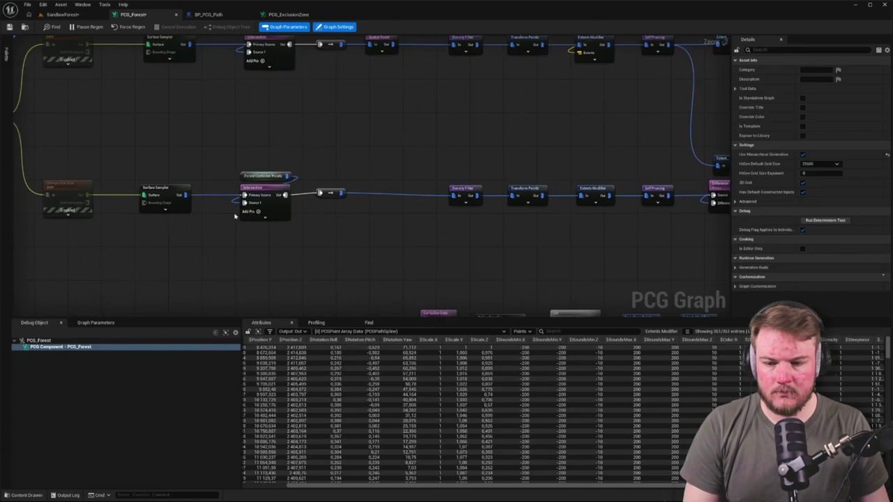
Bring the spline path branch into view and select its five nodes
{"action": "left_click_drag", "start_coordinate": [30, 205], "coordinate": [474, 283]}
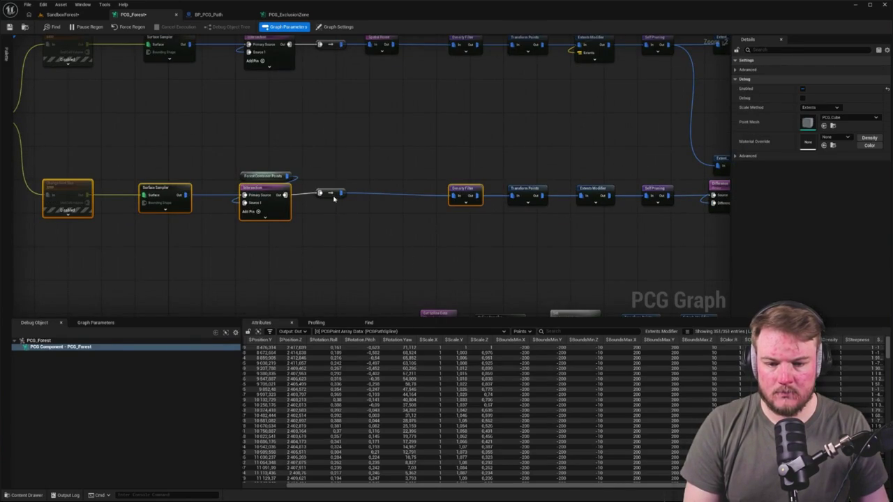
{"action": "left_click", "coordinate": [414, 225]}
{"action": "scroll", "coordinate": [414, 225], "scroll_direction": "down", "scroll_amount": 3}
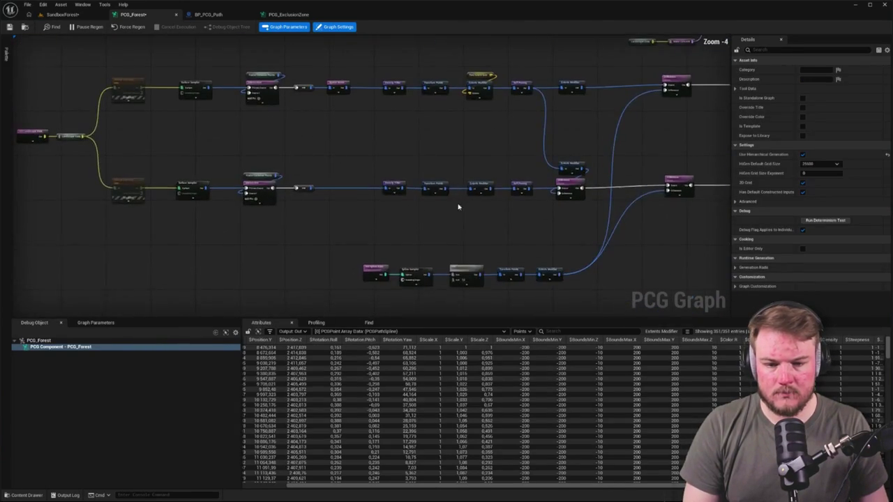
{"action": "left_click_drag", "start_coordinate": [154, 197], "coordinate": [81, 176]}
{"action": "mouse_move", "coordinate": [21, 166]}
{"action": "left_mouse_down"}
{"action": "mouse_move", "coordinate": [295, 219]}
{"action": "mouse_move", "coordinate": [538, 233]}
{"action": "mouse_move", "coordinate": [563, 226]}
{"action": "left_mouse_up"}
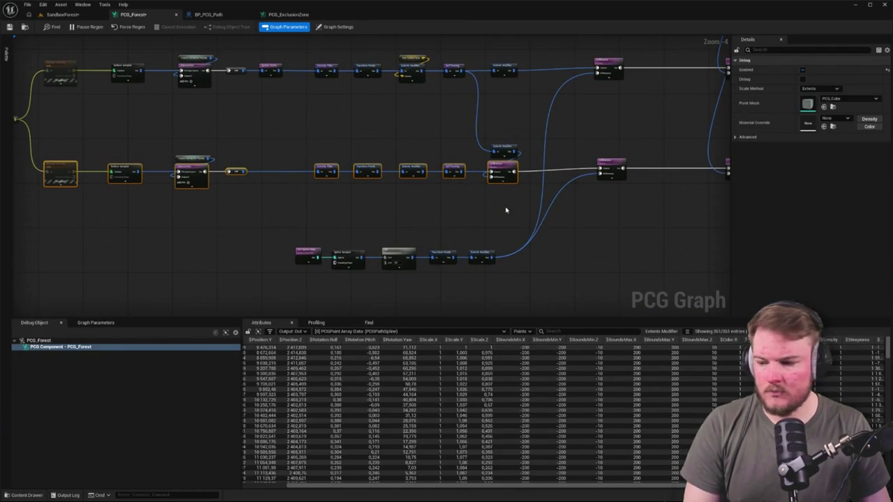
{"action": "left_click", "coordinate": [454, 213]}
{"action": "scroll", "coordinate": [299, 175], "scroll_direction": "up", "scroll_amount": 2}
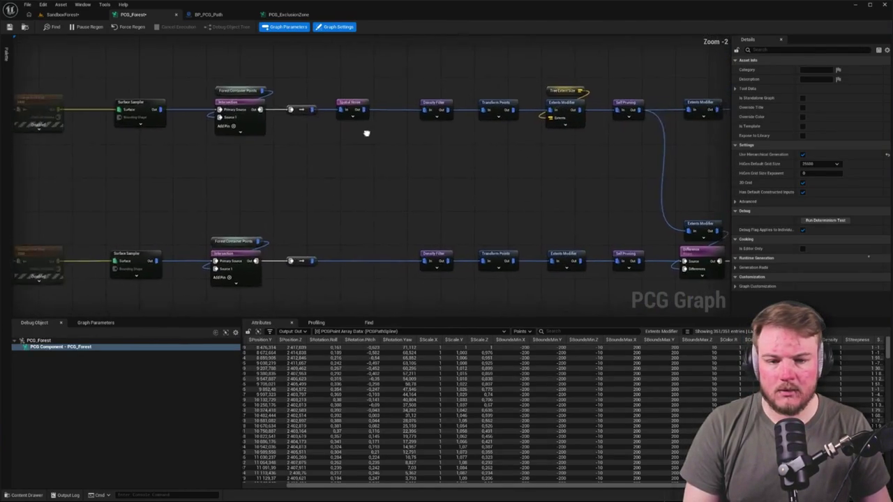
{"action": "left_click_drag", "start_coordinate": [368, 135], "coordinate": [352, 159]}
{"action": "left_click_drag", "start_coordinate": [408, 174], "coordinate": [271, 135]}
{"action": "left_click_drag", "start_coordinate": [570, 137], "coordinate": [435, 137]}
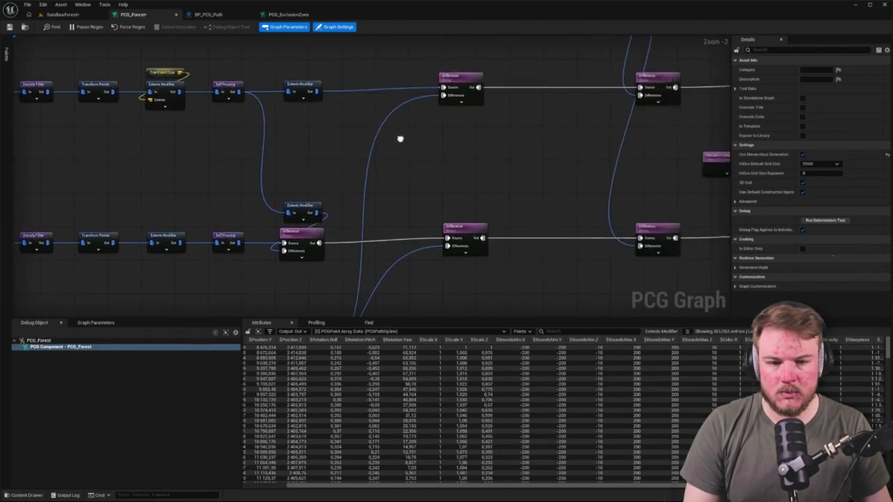
{"action": "left_click_drag", "start_coordinate": [331, 293], "coordinate": [330, 141]}
{"action": "left_click_drag", "start_coordinate": [261, 184], "coordinate": [399, 251]}
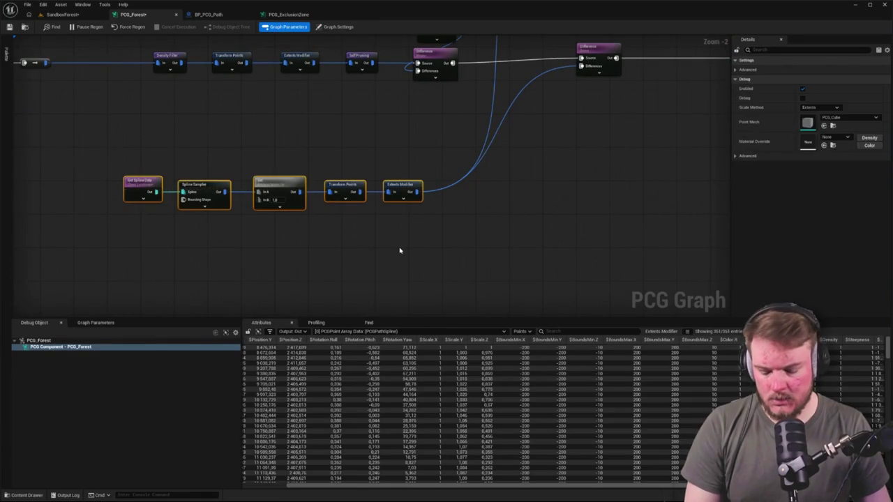
Wrap the five spline path nodes in a comment box and enlarge it downward
{"action": "key", "text": "c"}
{"action": "scroll", "coordinate": [138, 163], "scroll_direction": "up", "scroll_amount": 2}
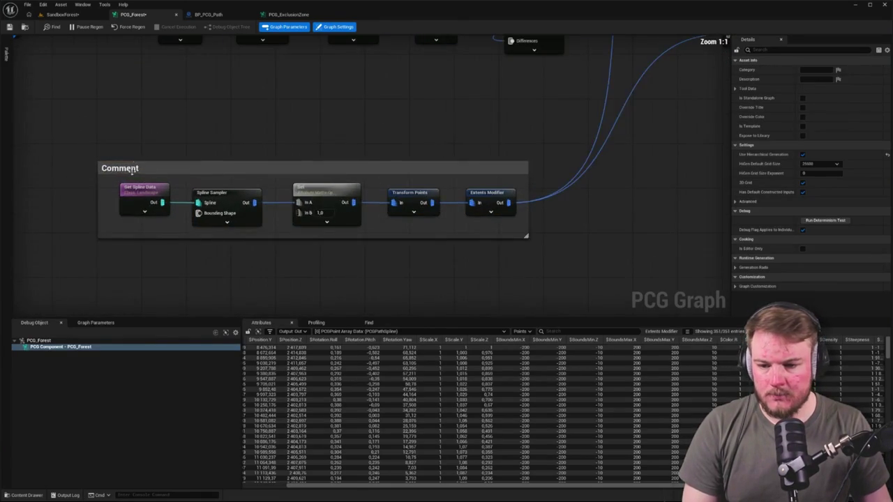
{"action": "left_click", "coordinate": [129, 154]}
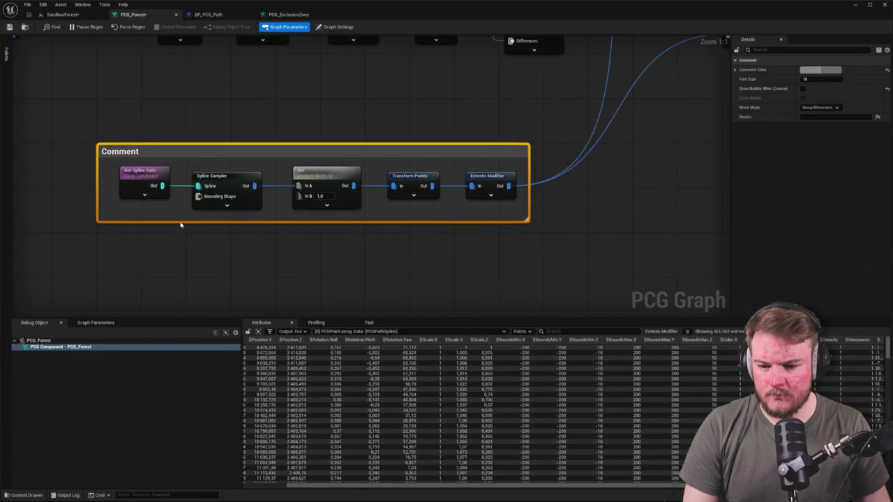
{"action": "left_click_drag", "start_coordinate": [182, 219], "coordinate": [183, 272]}
Add a named reroute on Extents Modifier's output and name it 'Landscape Spline Points'
{"action": "left_click_drag", "start_coordinate": [508, 185], "coordinate": [353, 249]}
{"action": "type", "text": "rerou"}
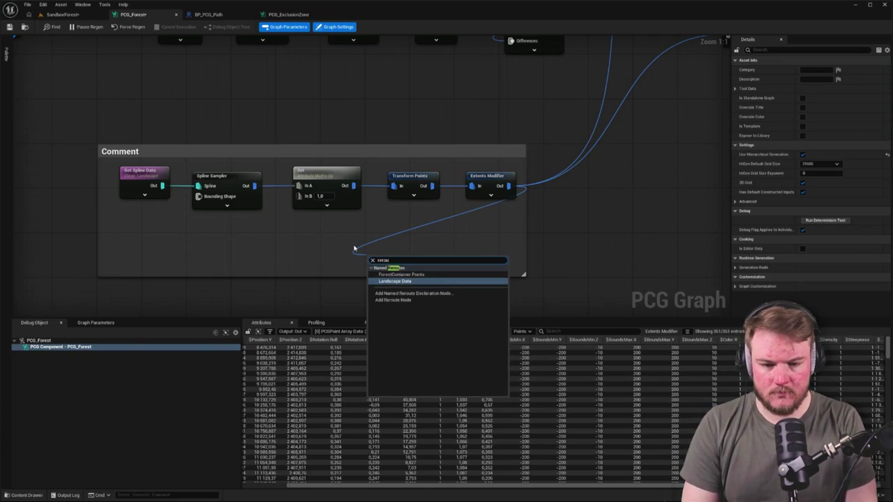
{"action": "key", "text": "Down"}
{"action": "key", "text": "Return"}
{"action": "mouse_move", "coordinate": [404, 261]}
{"action": "left_mouse_down"}
{"action": "mouse_move", "coordinate": [478, 229]}
{"action": "mouse_move", "coordinate": [486, 214]}
{"action": "left_mouse_up"}
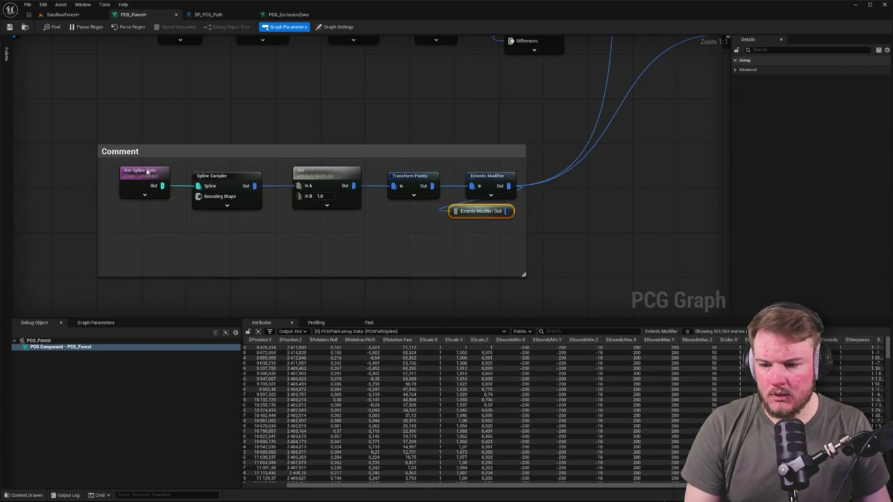
{"action": "left_click", "coordinate": [149, 172]}
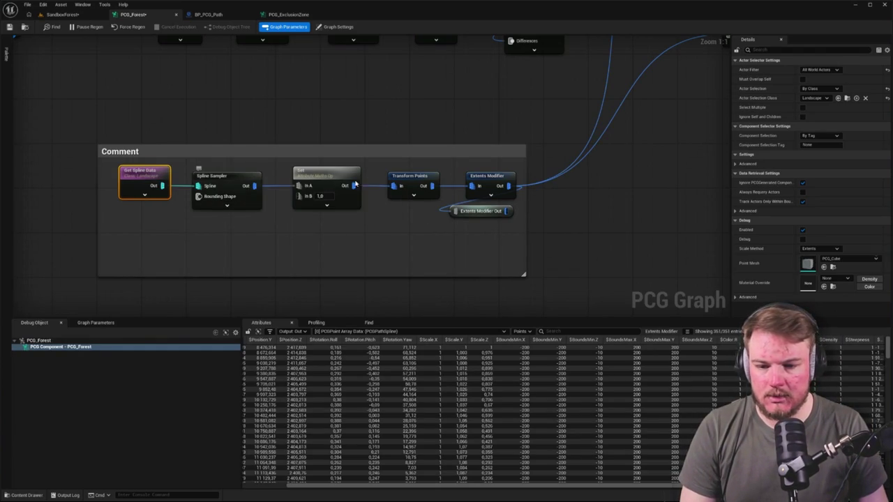
{"action": "left_click", "coordinate": [476, 210]}
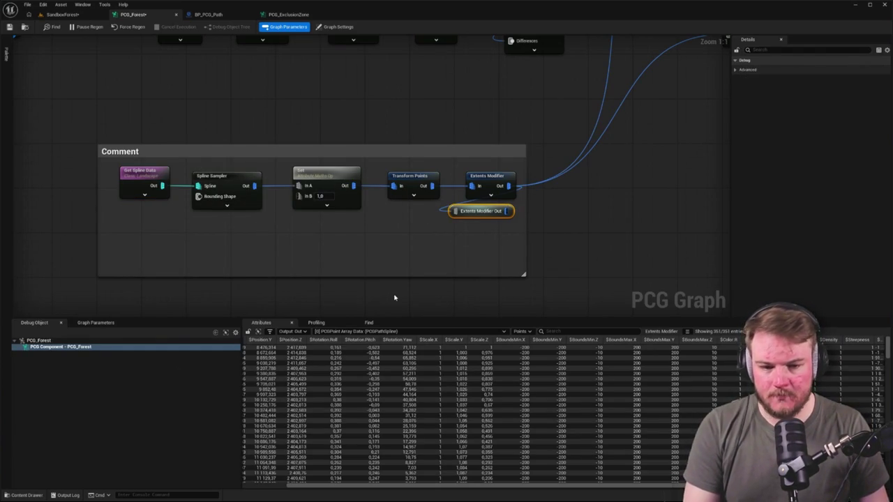
{"action": "key", "text": "BackSpace"}
{"action": "type", "text": "LandscapeSpline.Point"}
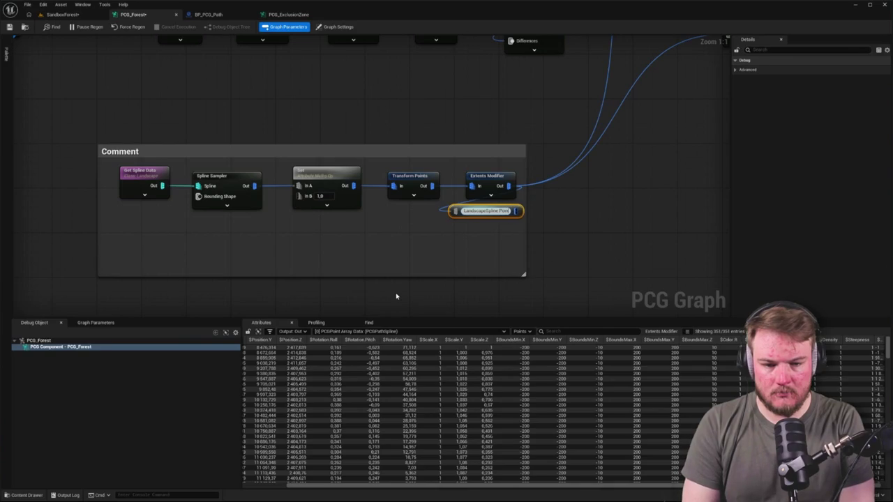
{"action": "type", "text": "s"}
{"action": "key", "text": "Return"}
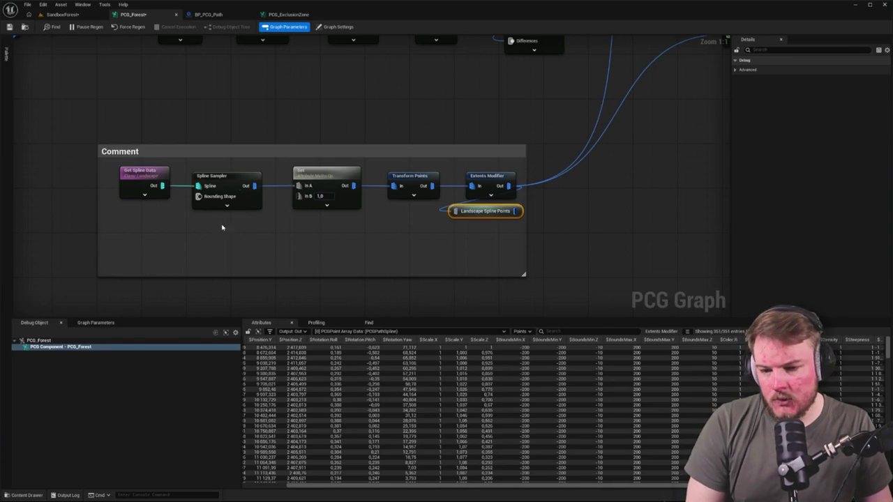
Review the spline chain's node settings and nudge the Landscape Spline Points reroute into place
{"action": "left_click", "coordinate": [150, 176]}
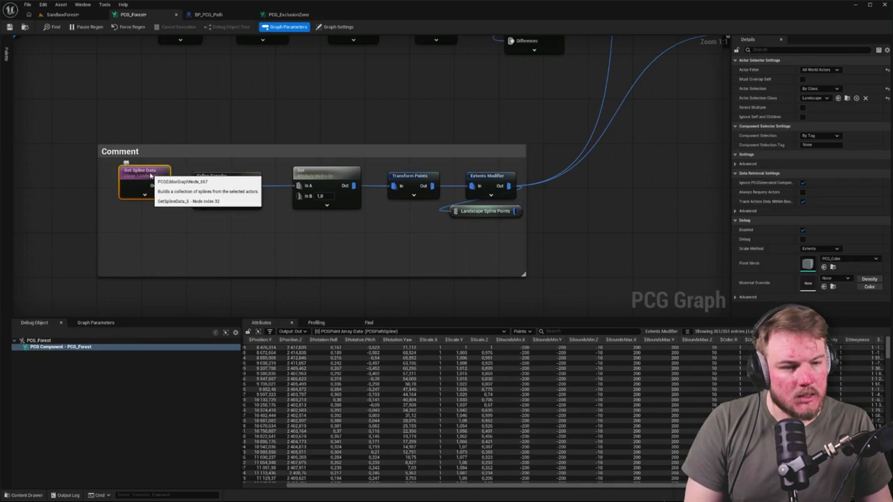
{"action": "left_click", "coordinate": [207, 176]}
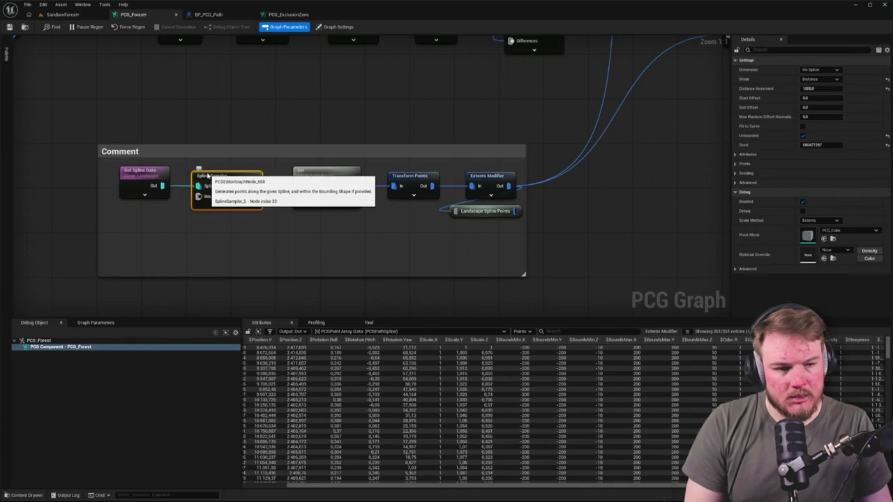
{"action": "left_click", "coordinate": [326, 171]}
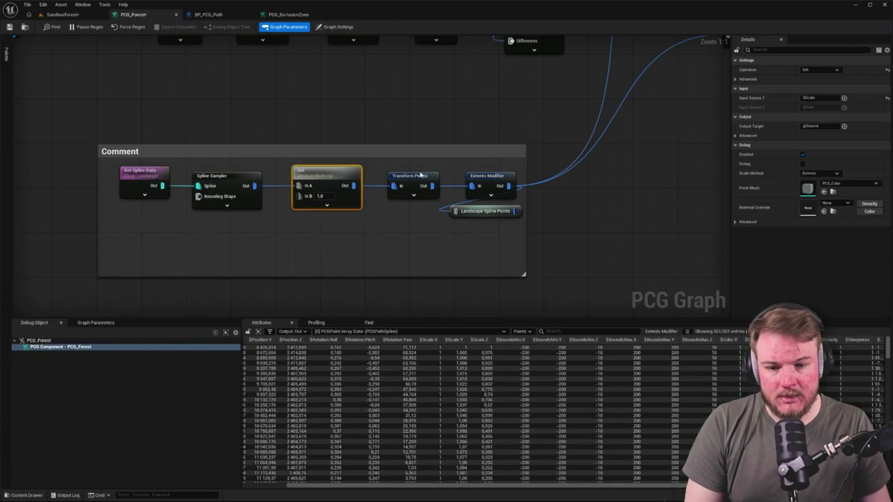
{"action": "left_click", "coordinate": [410, 176]}
{"action": "left_click", "coordinate": [528, 219]}
{"action": "mouse_move", "coordinate": [507, 216]}
{"action": "left_mouse_down"}
{"action": "mouse_move", "coordinate": [528, 219]}
{"action": "mouse_move", "coordinate": [507, 225]}
{"action": "mouse_move", "coordinate": [508, 211]}
{"action": "left_mouse_up"}
{"action": "left_click", "coordinate": [563, 223]}
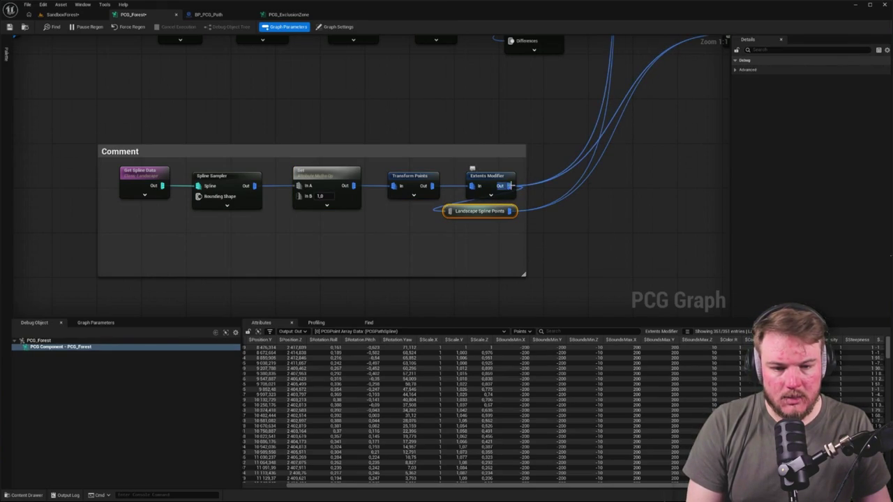
{"action": "left_click", "coordinate": [528, 187]}
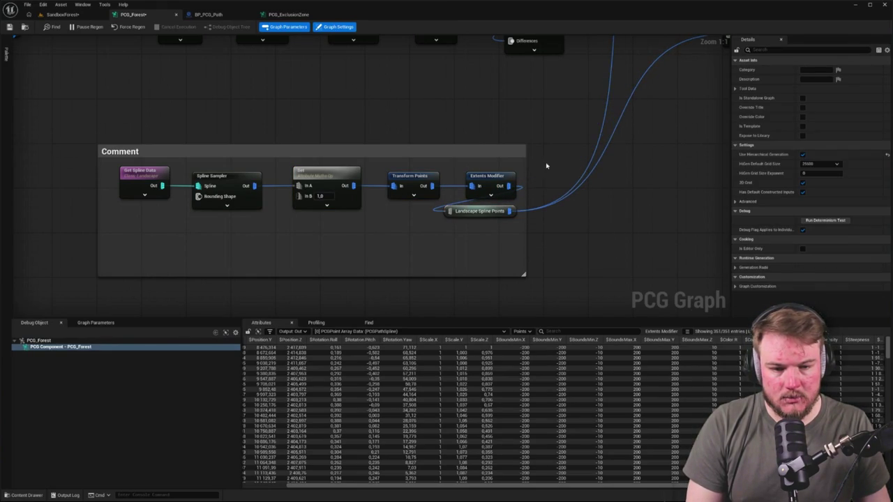
Feed Landscape Spline Points reroutes into the Differences inputs of both upper and lower Difference nodes
{"action": "right_click", "coordinate": [559, 138]}
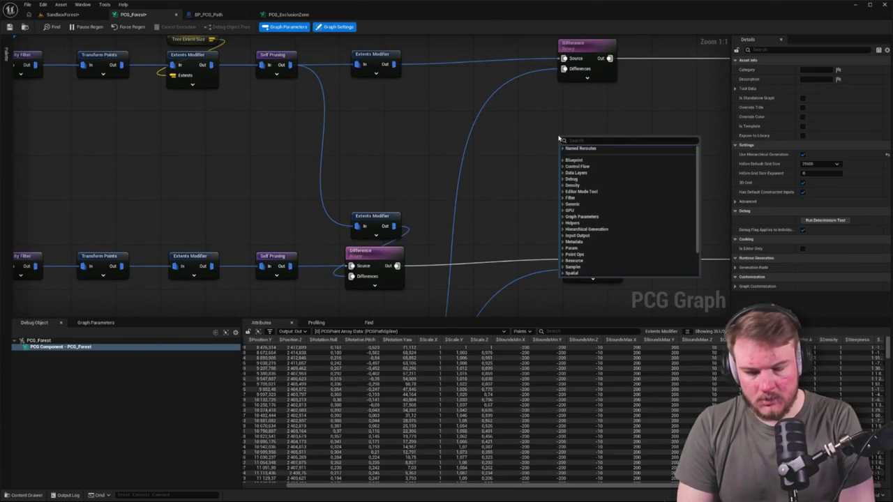
{"action": "key", "text": "Escape"}
{"action": "right_click", "coordinate": [559, 139]}
{"action": "type", "text": "landscape spline"}
{"action": "key", "text": "Return"}
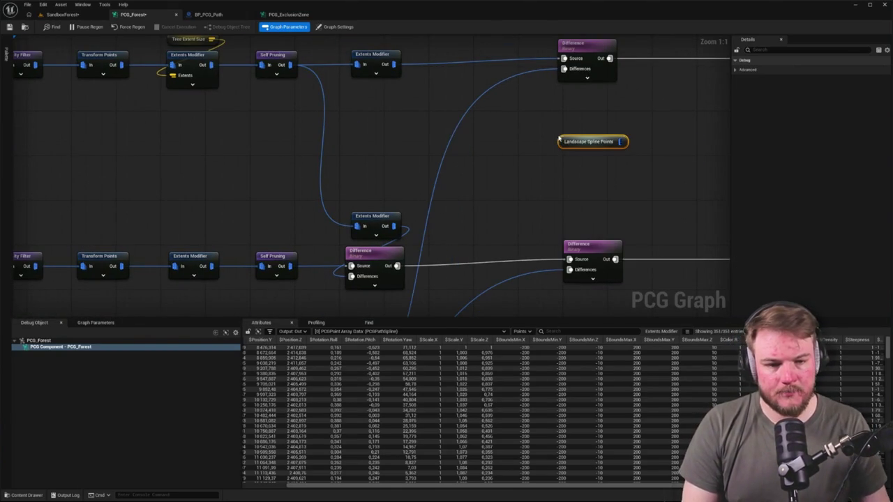
{"action": "left_click_drag", "start_coordinate": [575, 89], "coordinate": [564, 68]}
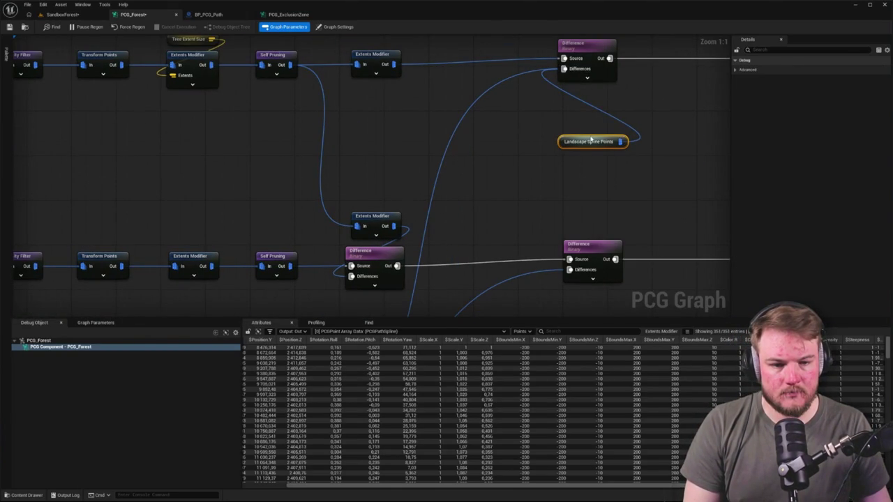
{"action": "left_click_drag", "start_coordinate": [590, 139], "coordinate": [589, 93]}
{"action": "key", "text": "ctrl+d"}
{"action": "mouse_move", "coordinate": [589, 159]}
{"action": "left_mouse_down"}
{"action": "mouse_move", "coordinate": [586, 297]}
{"action": "mouse_move", "coordinate": [569, 269]}
{"action": "left_mouse_up"}
{"action": "left_click", "coordinate": [579, 217]}
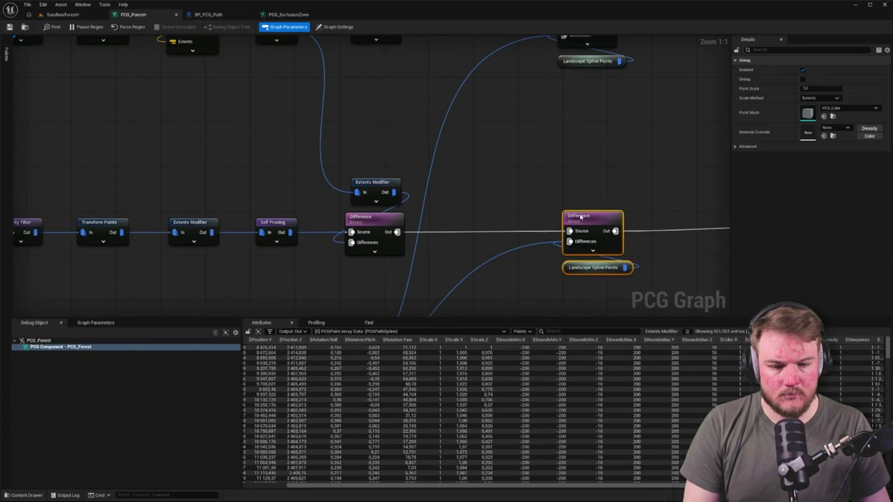
Select the path spline chain and move it away from the main graph
{"action": "mouse_move", "coordinate": [570, 204]}
{"action": "left_mouse_down"}
{"action": "mouse_move", "coordinate": [492, 64]}
{"action": "mouse_move", "coordinate": [464, 59]}
{"action": "left_mouse_up"}
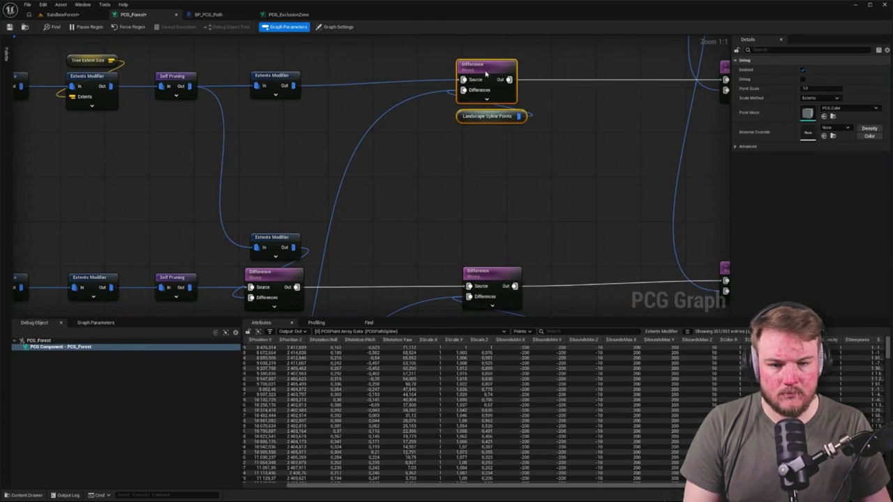
{"action": "left_click_drag", "start_coordinate": [492, 307], "coordinate": [495, 205]}
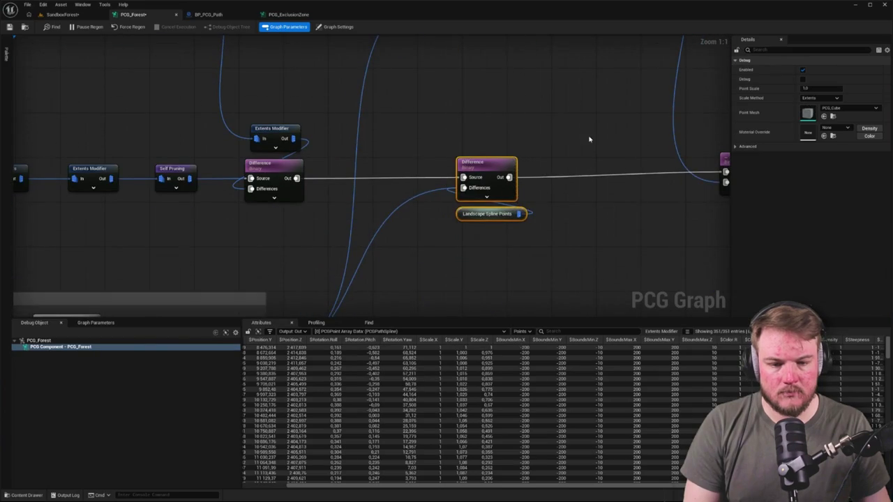
{"action": "left_click_drag", "start_coordinate": [588, 139], "coordinate": [468, 204]}
{"action": "scroll", "coordinate": [468, 204], "scroll_direction": "down", "scroll_amount": 5}
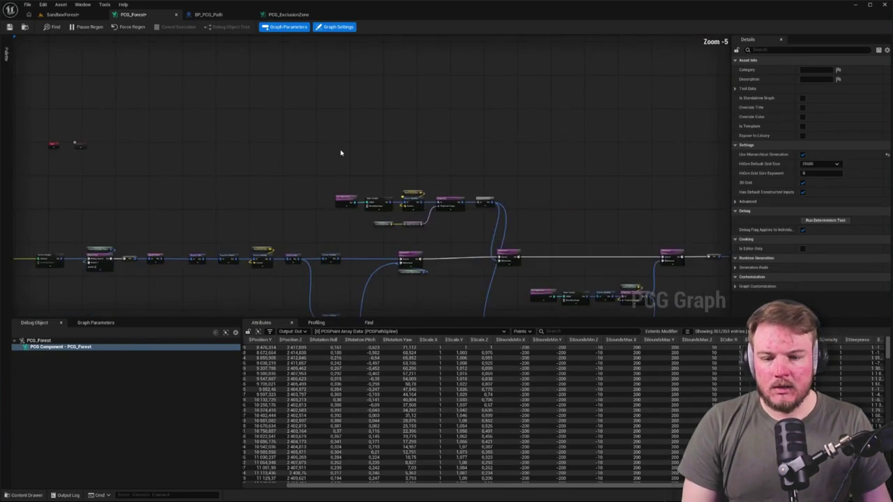
{"action": "mouse_move", "coordinate": [330, 78]}
{"action": "left_mouse_down"}
{"action": "mouse_move", "coordinate": [516, 146]}
{"action": "mouse_move", "coordinate": [419, 362]}
{"action": "mouse_move", "coordinate": [353, 152]}
{"action": "mouse_move", "coordinate": [352, 113]}
{"action": "left_mouse_up"}
{"action": "scroll", "coordinate": [265, 125], "scroll_direction": "up", "scroll_amount": 3}
Wrap the path spline chain in a comment box and move the group up and right
{"action": "key", "text": "c"}
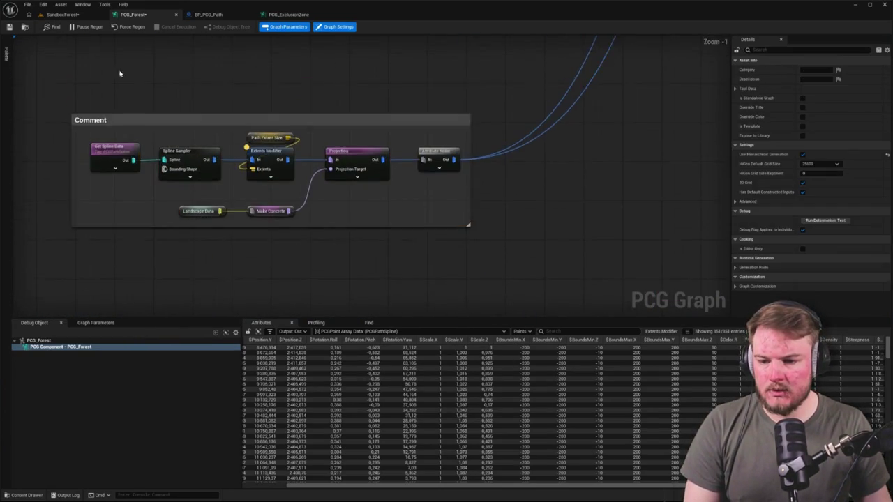
{"action": "scroll", "coordinate": [249, 184], "scroll_direction": "up", "scroll_amount": 2}
{"action": "left_click", "coordinate": [249, 183]}
{"action": "mouse_move", "coordinate": [257, 216]}
{"action": "left_mouse_down"}
{"action": "mouse_move", "coordinate": [254, 182]}
{"action": "mouse_move", "coordinate": [295, 182]}
{"action": "left_mouse_up"}
{"action": "double_click", "coordinate": [283, 175]}
{"action": "key", "text": "Return"}
{"action": "left_click", "coordinate": [300, 188]}
{"action": "left_click", "coordinate": [301, 183]}
{"action": "left_click", "coordinate": [408, 153]}
{"action": "left_click_drag", "start_coordinate": [409, 153], "coordinate": [247, 118]}
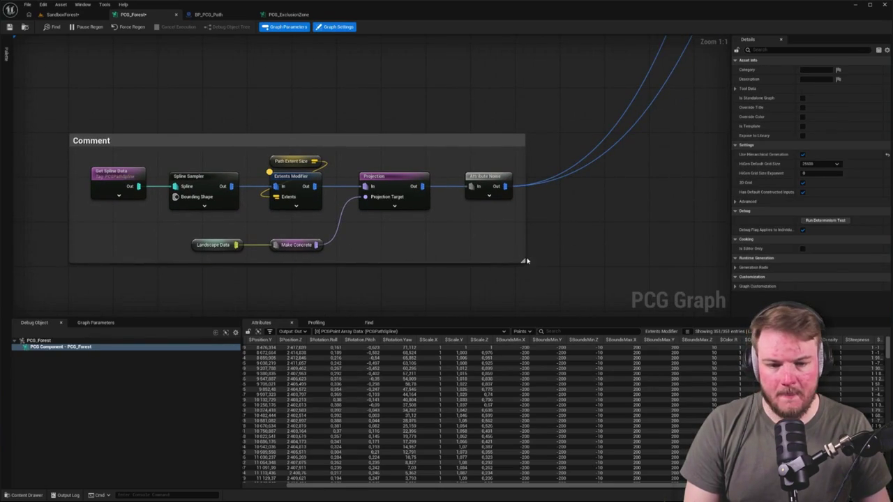
Tidy the chain by repositioning Landscape Data, Make Concrete, Projection and Attribute Noise nodes
{"action": "left_click_drag", "start_coordinate": [322, 217], "coordinate": [402, 195]}
{"action": "mouse_move", "coordinate": [291, 211]}
{"action": "left_mouse_down"}
{"action": "mouse_move", "coordinate": [398, 235]}
{"action": "mouse_move", "coordinate": [387, 206]}
{"action": "left_mouse_up"}
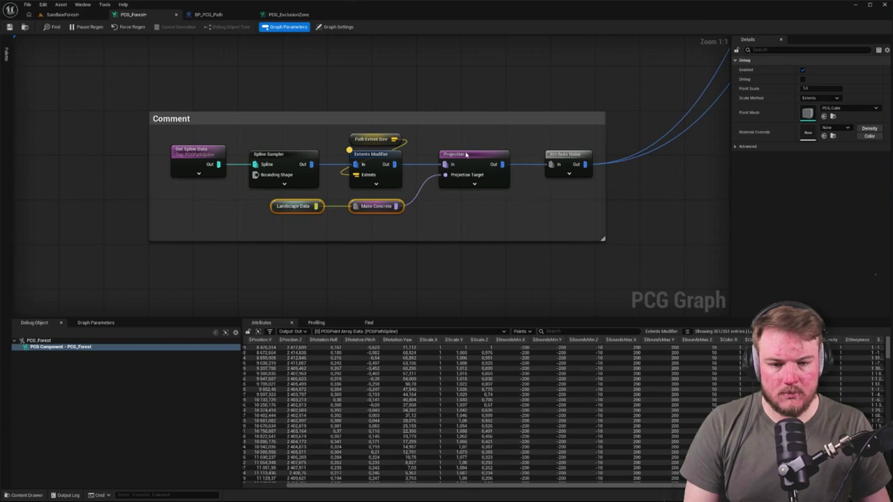
{"action": "left_click_drag", "start_coordinate": [465, 154], "coordinate": [455, 155]}
{"action": "left_click", "coordinate": [516, 209]}
{"action": "left_click_drag", "start_coordinate": [580, 158], "coordinate": [562, 158]}
{"action": "left_click", "coordinate": [391, 272]}
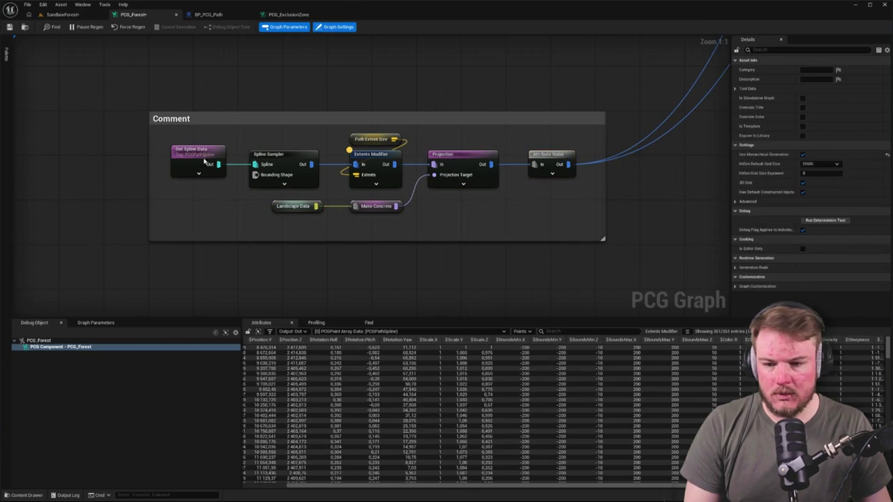
{"action": "left_click", "coordinate": [199, 163]}
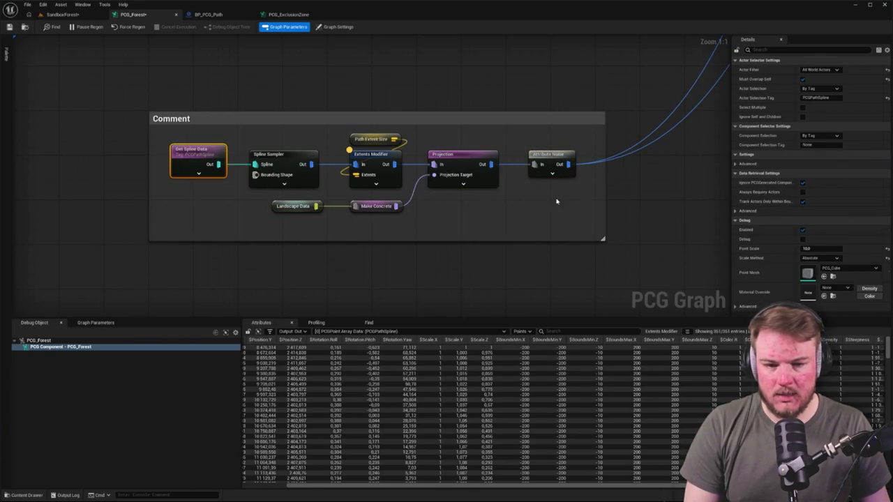
Add a named reroute from Attribute Noise's output called 'Path Spline Points'
{"action": "left_click_drag", "start_coordinate": [569, 165], "coordinate": [541, 191]}
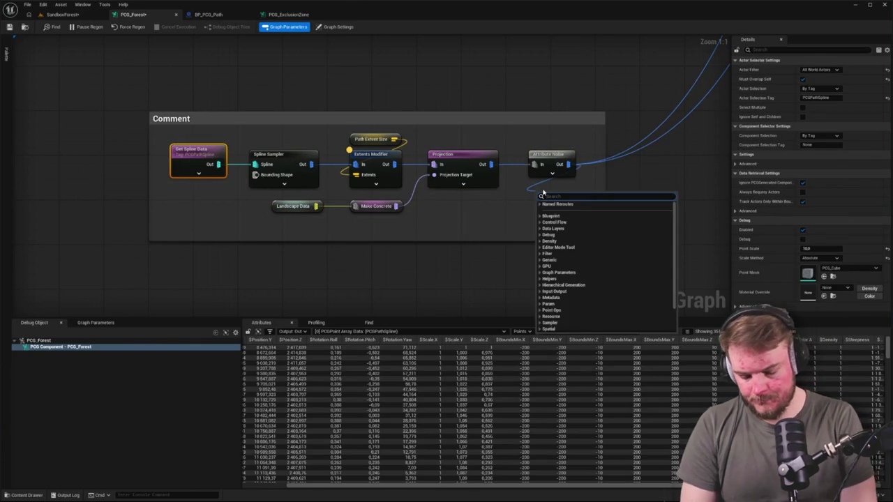
{"action": "type", "text": "rerou"}
{"action": "key", "text": "Down"}
{"action": "key", "text": "Down"}
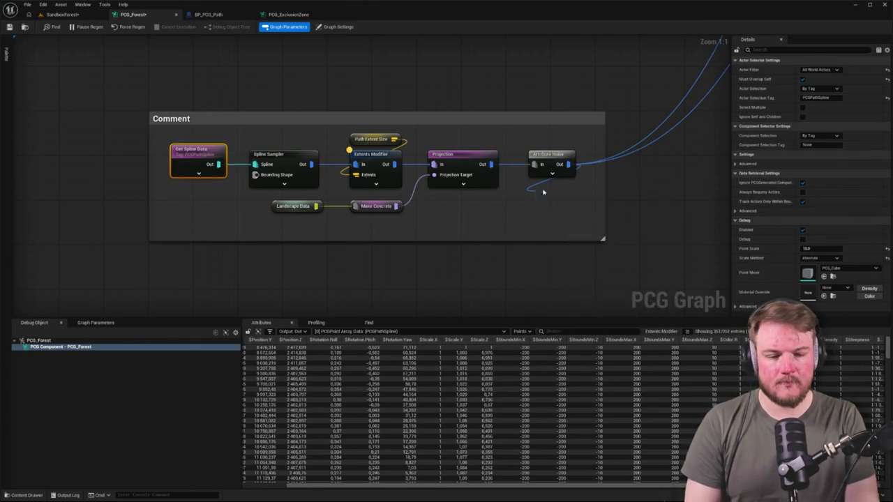
{"action": "key", "text": "Return"}
{"action": "key", "text": "BackSpace"}
{"action": "type", "text": "PathSplinePoint"}
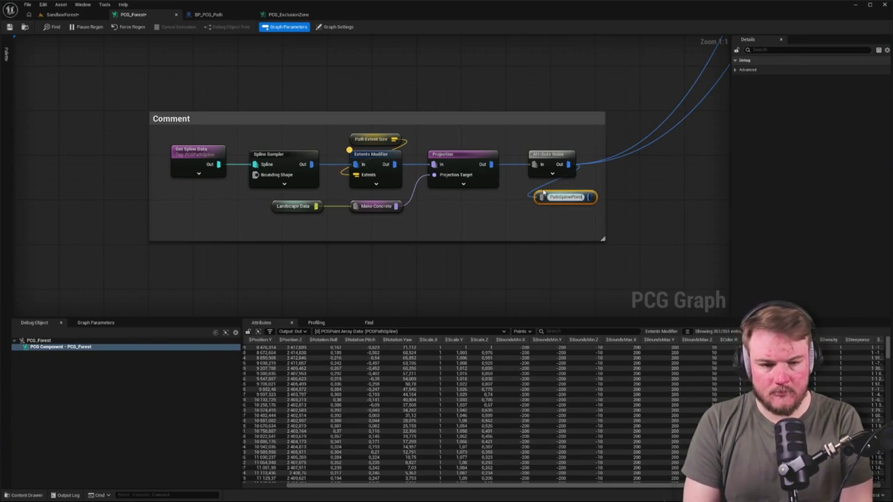
{"action": "type", "text": "s"}
{"action": "key", "text": "Return"}
{"action": "left_click_drag", "start_coordinate": [568, 201], "coordinate": [552, 196]}
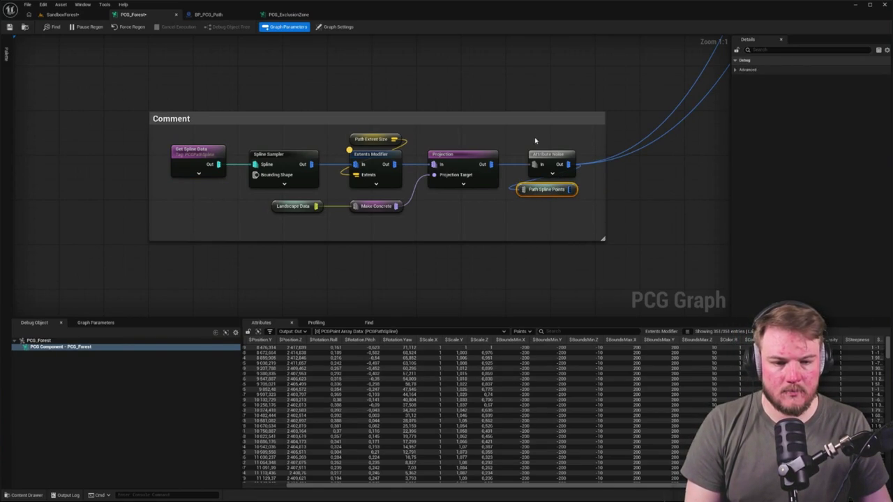
{"action": "mouse_move", "coordinate": [677, 163]}
{"action": "left_mouse_down"}
{"action": "mouse_move", "coordinate": [509, 241]}
{"action": "mouse_move", "coordinate": [470, 309]}
{"action": "mouse_move", "coordinate": [480, 236]}
{"action": "mouse_move", "coordinate": [453, 253]}
{"action": "left_mouse_up"}
Add a Path Spline Points reroute and wire it into the upper Difference's Differences pin
{"action": "right_click", "coordinate": [492, 119]}
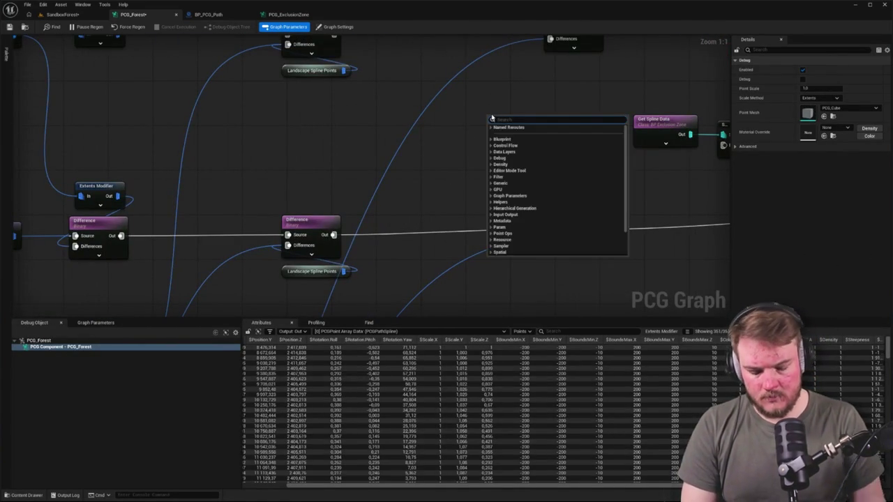
{"action": "type", "text": "paths"}
{"action": "key", "text": "Up"}
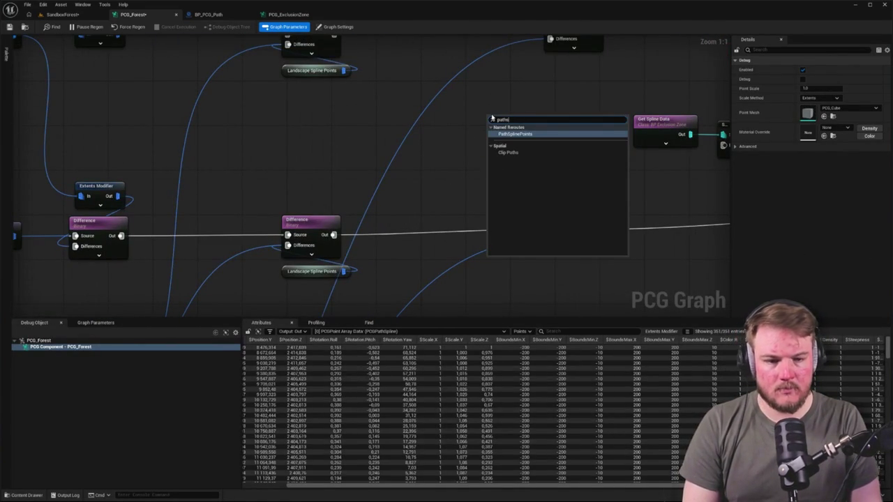
{"action": "key", "text": "Return"}
{"action": "left_click_drag", "start_coordinate": [588, 104], "coordinate": [529, 183]}
{"action": "left_click_drag", "start_coordinate": [462, 201], "coordinate": [525, 146]}
{"action": "left_click_drag", "start_coordinate": [526, 86], "coordinate": [585, 154]}
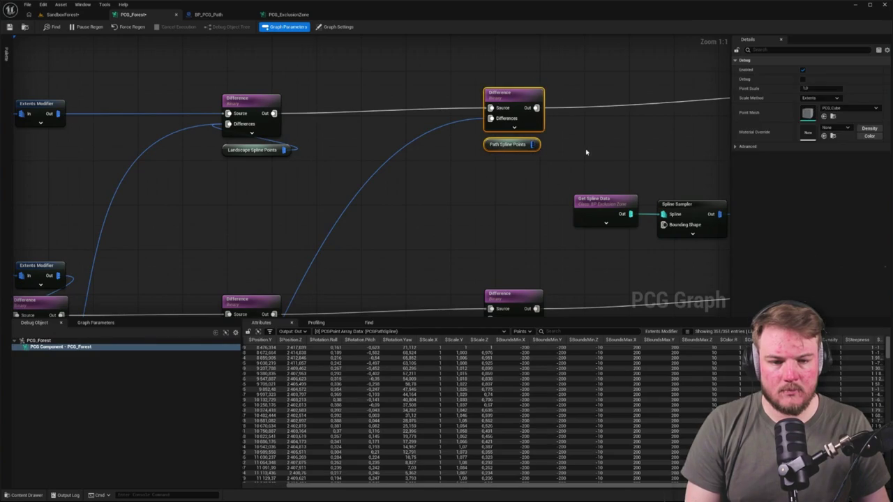
{"action": "mouse_move", "coordinate": [499, 131]}
{"action": "left_mouse_down"}
{"action": "mouse_move", "coordinate": [468, 60]}
{"action": "mouse_move", "coordinate": [491, 279]}
{"action": "mouse_move", "coordinate": [479, 243]}
{"action": "mouse_move", "coordinate": [311, 238]}
{"action": "left_mouse_up"}
Paste a second Path Spline Points for the lower Difference, then move both pairs left
{"action": "key", "text": "ctrl+c"}
{"action": "key", "text": "ctrl+v"}
{"action": "left_click", "coordinate": [360, 225], "text": "ctrl"}
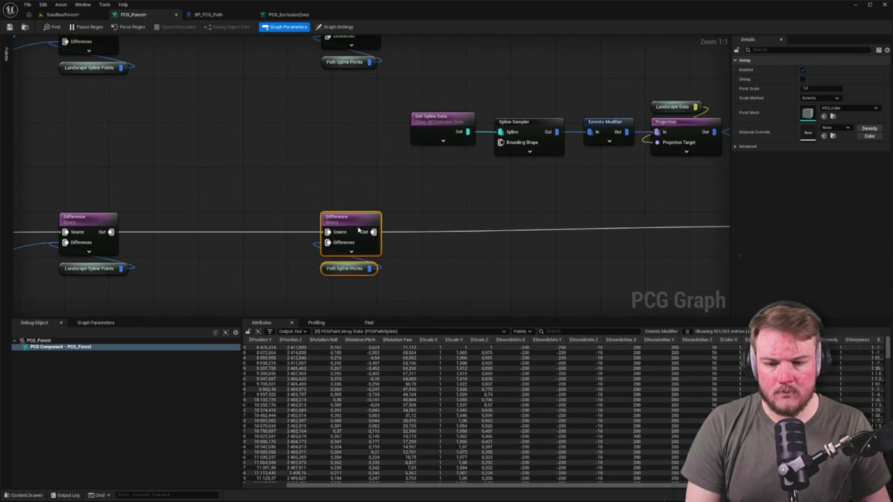
{"action": "scroll", "coordinate": [386, 186], "scroll_direction": "down", "scroll_amount": 2}
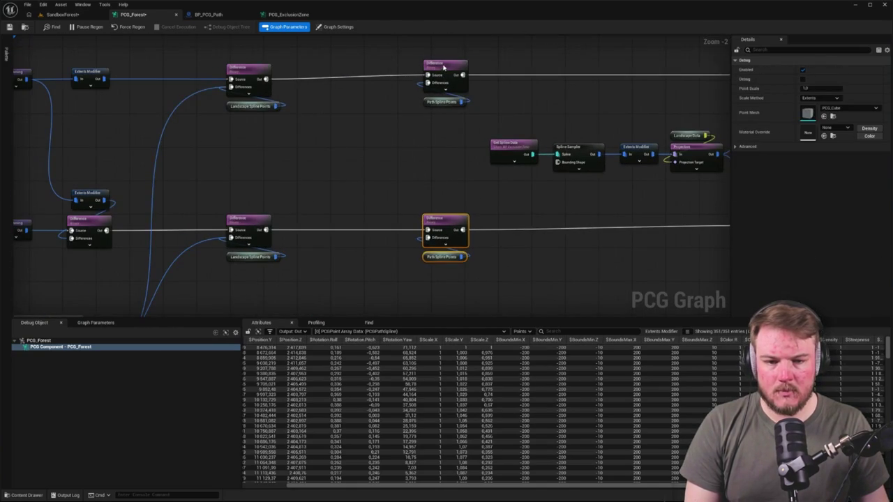
{"action": "left_click", "coordinate": [443, 67]}
{"action": "left_click_drag", "start_coordinate": [449, 65], "coordinate": [443, 287]}
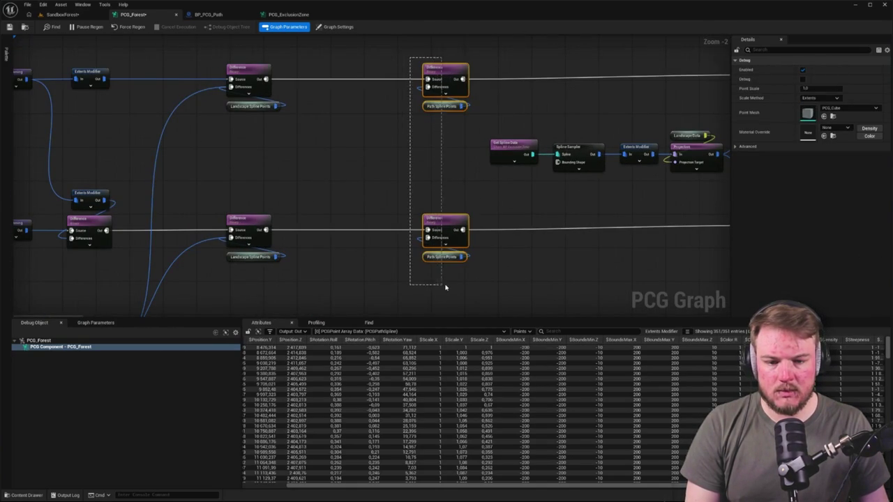
{"action": "left_click_drag", "start_coordinate": [454, 222], "coordinate": [354, 222]}
{"action": "left_click", "coordinate": [408, 175]}
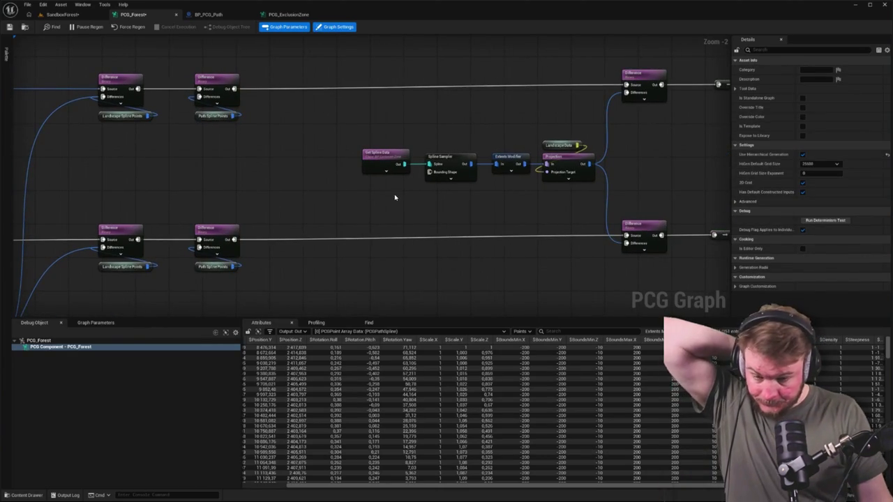
Drag the two lower comment groups beneath the top-left comment box and frame the whole graph
{"action": "scroll", "coordinate": [383, 187], "scroll_direction": "down", "scroll_amount": 3}
{"action": "scroll", "coordinate": [564, 130], "scroll_direction": "up", "scroll_amount": 4}
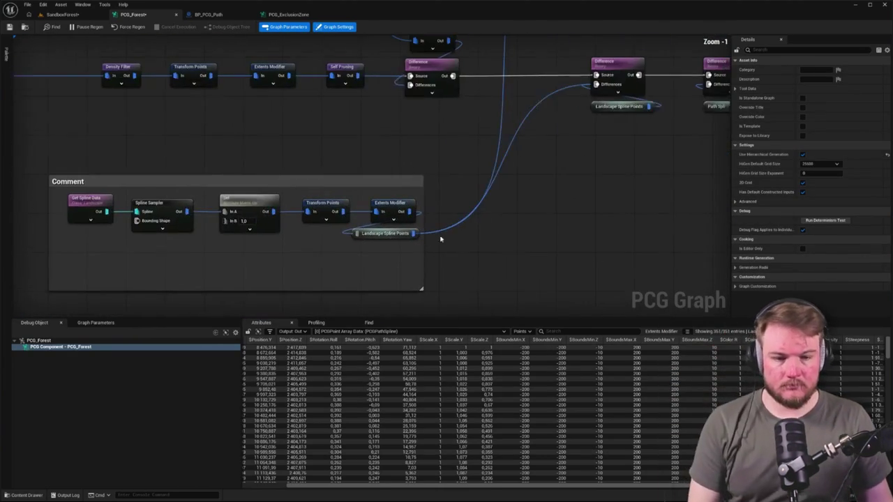
{"action": "mouse_move", "coordinate": [608, 132]}
{"action": "left_mouse_down"}
{"action": "mouse_move", "coordinate": [546, 123]}
{"action": "mouse_move", "coordinate": [498, 101]}
{"action": "left_mouse_up"}
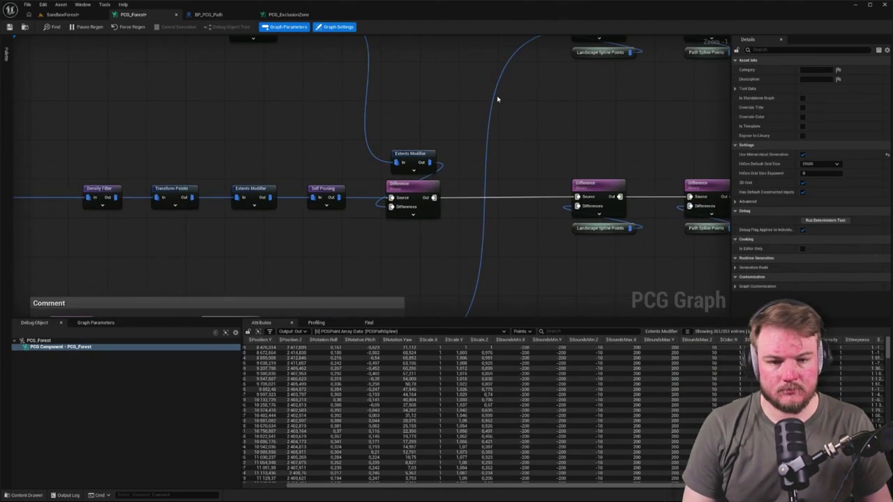
{"action": "scroll", "coordinate": [495, 98], "scroll_direction": "down", "scroll_amount": 6}
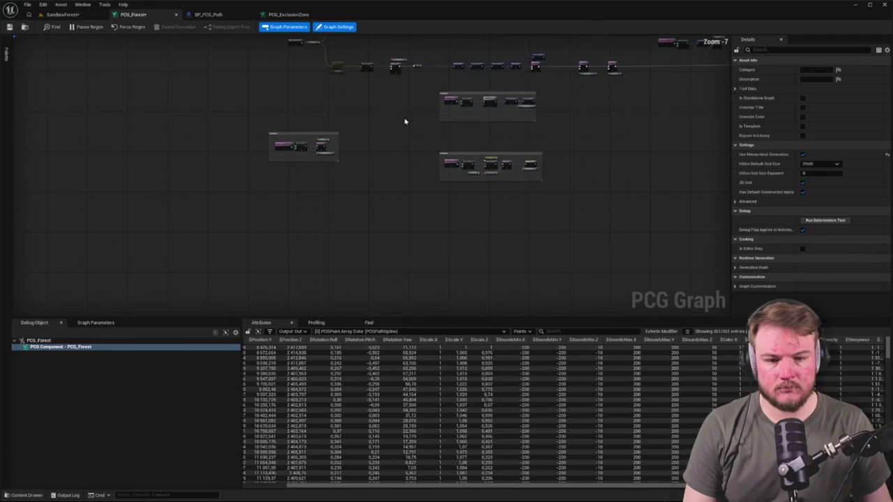
{"action": "mouse_move", "coordinate": [551, 188]}
{"action": "left_mouse_down"}
{"action": "mouse_move", "coordinate": [490, 101]}
{"action": "mouse_move", "coordinate": [339, 183]}
{"action": "mouse_move", "coordinate": [265, 195]}
{"action": "mouse_move", "coordinate": [265, 185]}
{"action": "mouse_move", "coordinate": [111, 142]}
{"action": "left_mouse_up"}
{"action": "scroll", "coordinate": [301, 175], "scroll_direction": "up", "scroll_amount": 6}
{"action": "left_click", "coordinate": [110, 142]}
{"action": "mouse_move", "coordinate": [353, 294]}
{"action": "left_mouse_down"}
{"action": "mouse_move", "coordinate": [370, 225]}
{"action": "mouse_move", "coordinate": [355, 219]}
{"action": "mouse_move", "coordinate": [354, 204]}
{"action": "left_mouse_up"}
{"action": "left_click", "coordinate": [354, 205]}
{"action": "scroll", "coordinate": [355, 204], "scroll_direction": "down", "scroll_amount": 5}
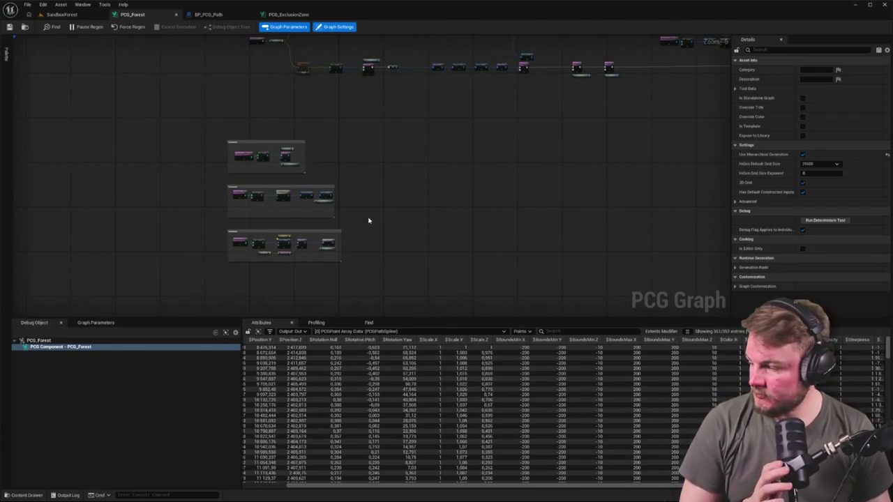
{"action": "left_click_drag", "start_coordinate": [429, 162], "coordinate": [55, 187]}
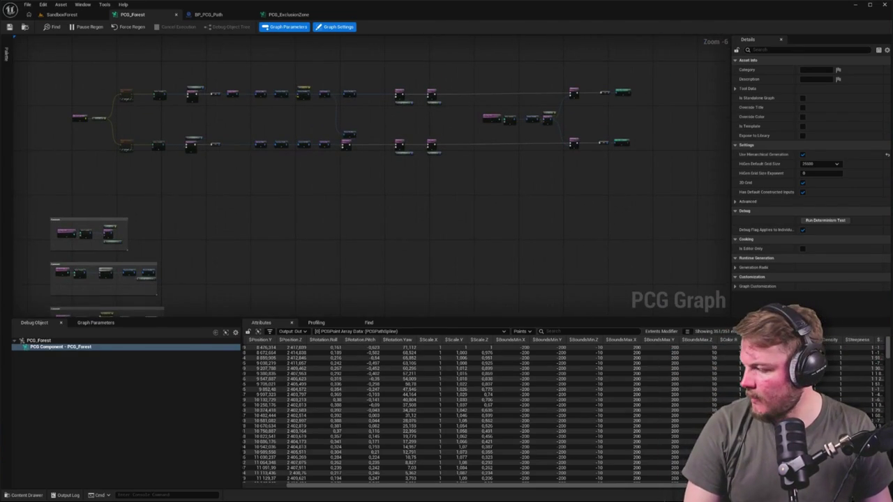
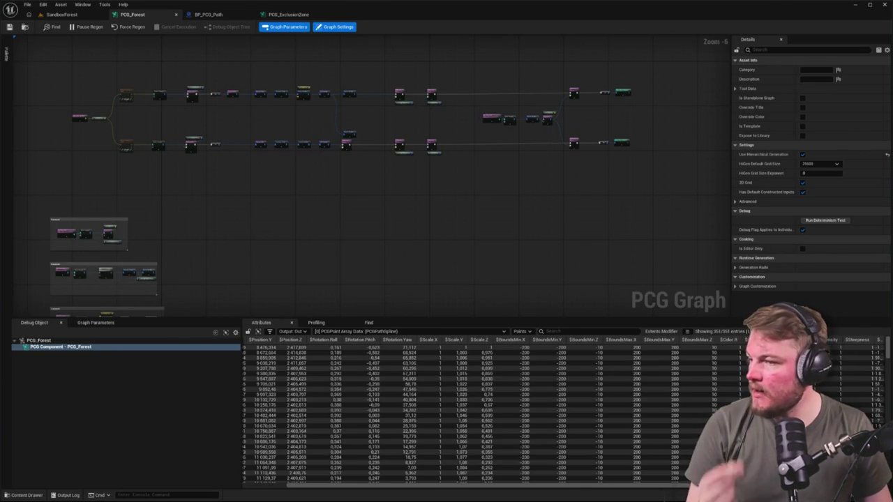
Wrap the Get Spline Data through Projection nodes in a comment box and enlarge it
{"action": "scroll", "coordinate": [385, 144], "scroll_direction": "up", "scroll_amount": 5}
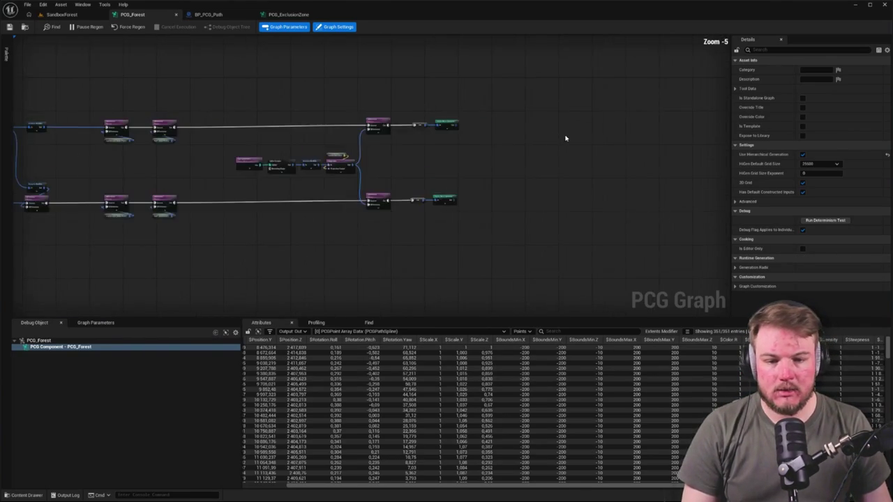
{"action": "mouse_move", "coordinate": [198, 115]}
{"action": "left_mouse_down"}
{"action": "mouse_move", "coordinate": [447, 173]}
{"action": "mouse_move", "coordinate": [300, 314]}
{"action": "mouse_move", "coordinate": [284, 119]}
{"action": "left_mouse_up"}
{"action": "key", "text": "c"}
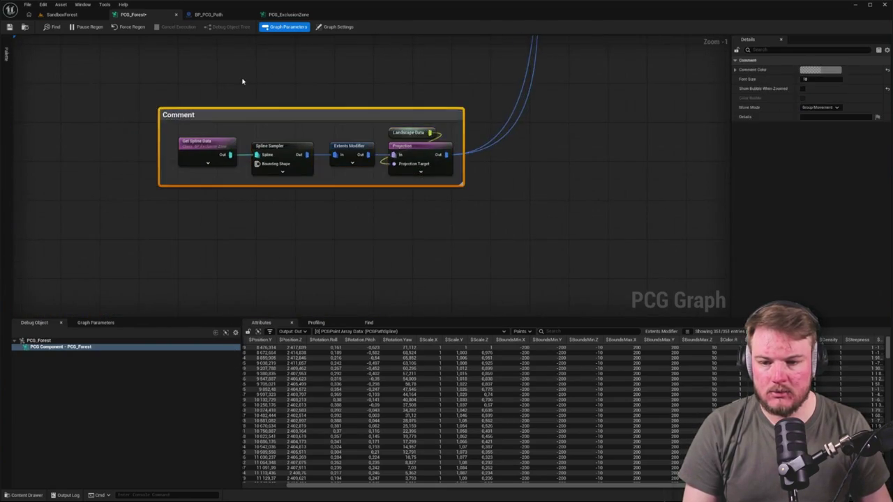
{"action": "scroll", "coordinate": [173, 116], "scroll_direction": "up", "scroll_amount": 1}
{"action": "left_click_drag", "start_coordinate": [171, 124], "coordinate": [154, 98]}
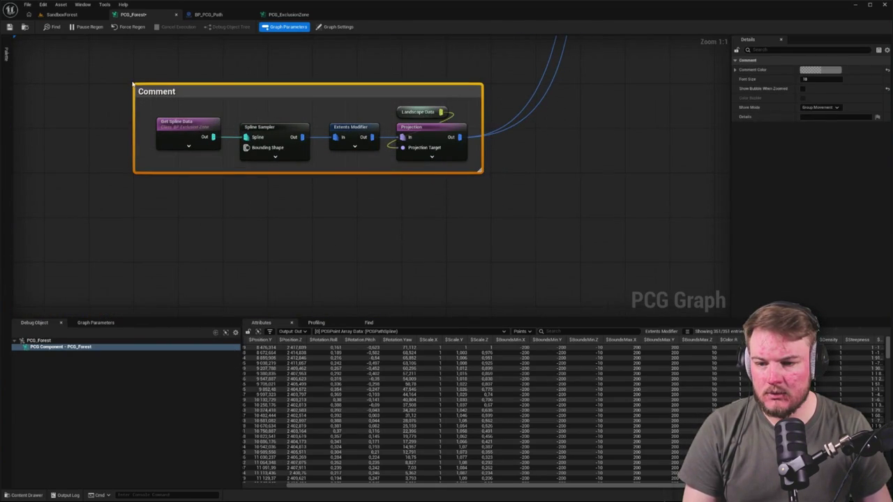
{"action": "left_click", "coordinate": [481, 182]}
{"action": "left_click_drag", "start_coordinate": [479, 170], "coordinate": [484, 214]}
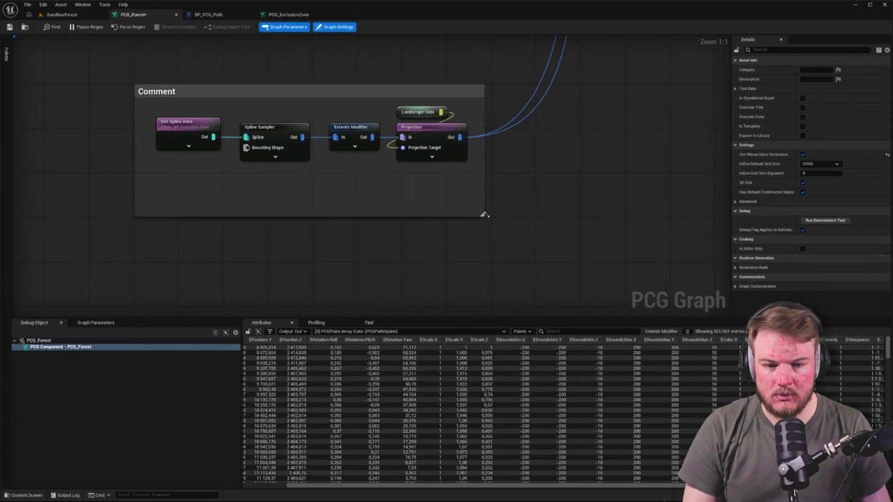
{"action": "left_click_drag", "start_coordinate": [459, 137], "coordinate": [402, 181]}
{"action": "type", "text": "rerour"}
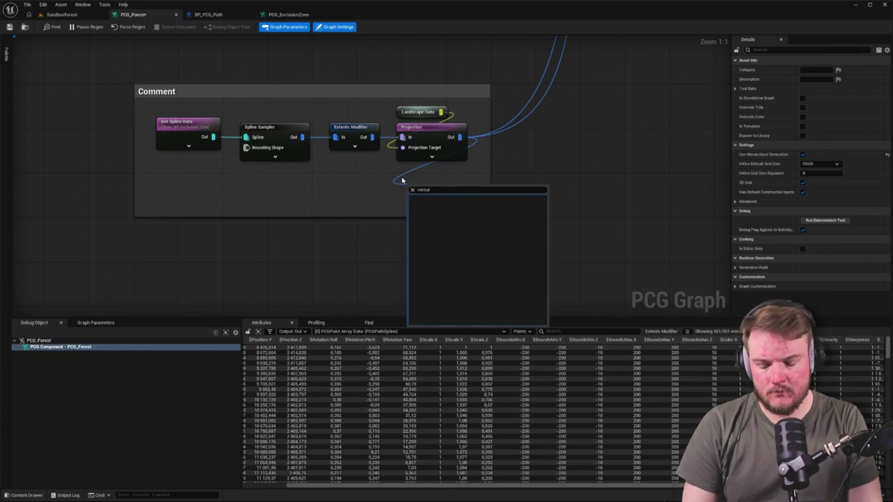
Add a named reroute declaration 'Exclusion Zone Points' fed by Projection's Out pin
{"action": "key", "text": "Escape"}
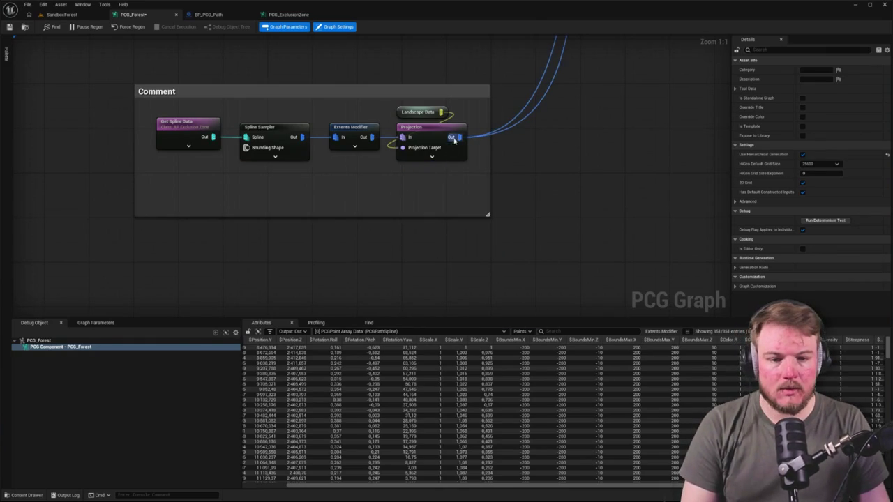
{"action": "left_click_drag", "start_coordinate": [401, 173], "coordinate": [401, 174]}
{"action": "type", "text": "rerou"}
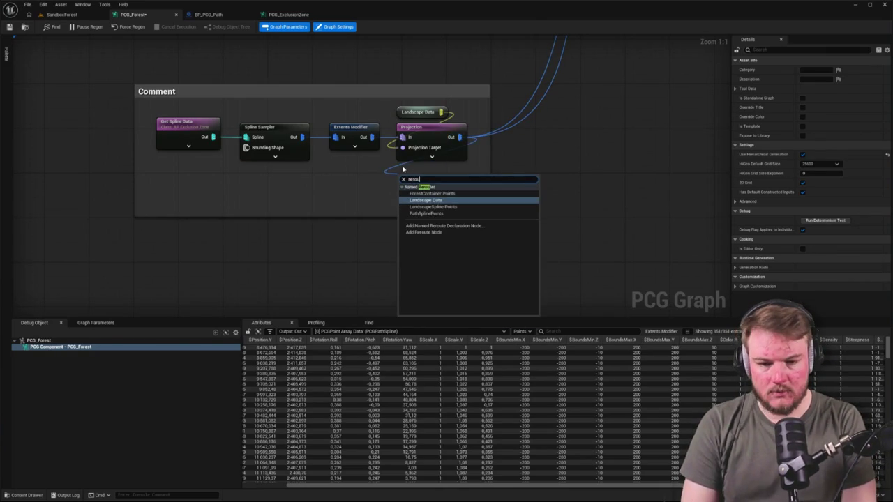
{"action": "key", "text": "Down"}
{"action": "key", "text": "Down"}
{"action": "key", "text": "Return"}
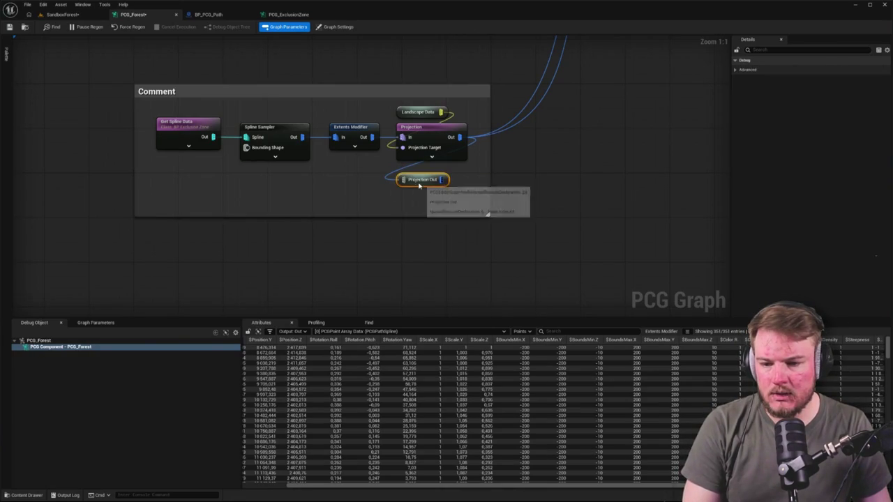
{"action": "double_click", "coordinate": [419, 183]}
{"action": "type", "text": "Exclusion Zone Points"}
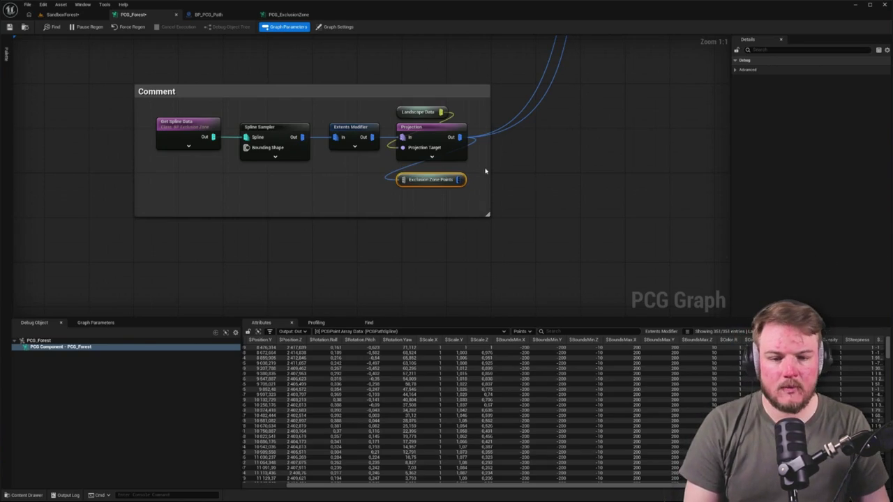
{"action": "left_click_drag", "start_coordinate": [421, 179], "coordinate": [421, 173]}
{"action": "mouse_move", "coordinate": [600, 142]}
{"action": "left_mouse_down"}
{"action": "mouse_move", "coordinate": [548, 205]}
{"action": "mouse_move", "coordinate": [514, 179]}
{"action": "left_mouse_up"}
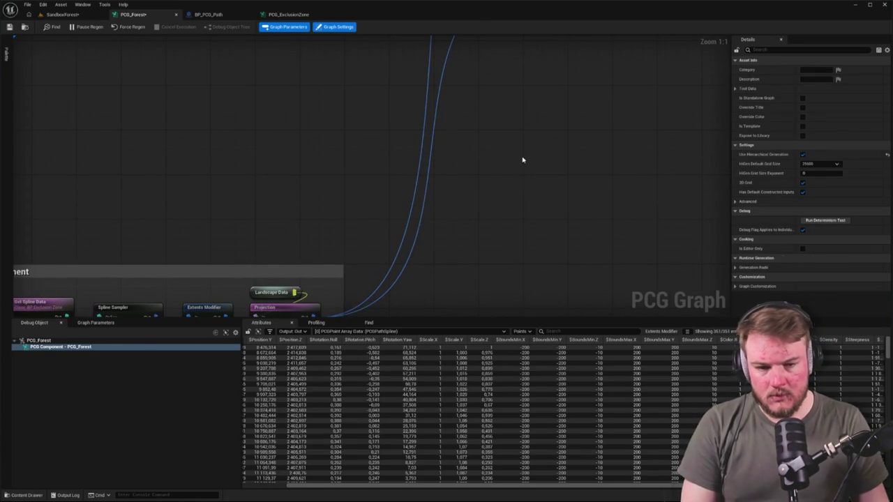
Place an Exclusion Zone Points reroute and wire it into the Difference node's Differences pin
{"action": "right_click", "coordinate": [522, 160]}
{"action": "type", "text": "ex"}
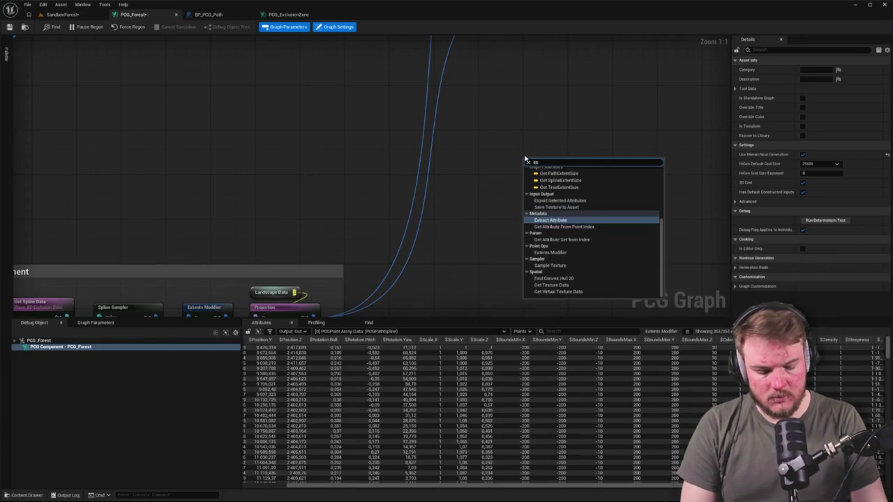
{"action": "left_click", "coordinate": [538, 177]}
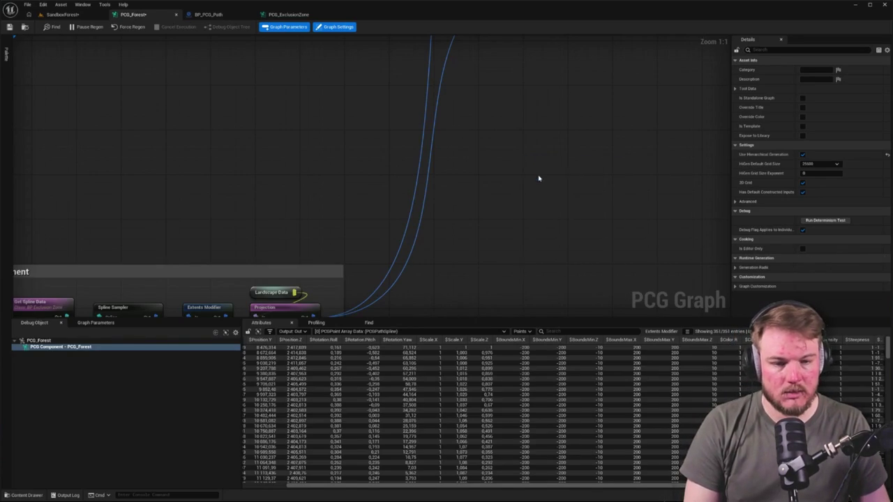
{"action": "left_click_drag", "start_coordinate": [538, 177], "coordinate": [523, 252]}
{"action": "left_click_drag", "start_coordinate": [583, 140], "coordinate": [583, 140]}
{"action": "mouse_move", "coordinate": [546, 281]}
{"action": "left_mouse_down"}
{"action": "mouse_move", "coordinate": [570, 120]}
{"action": "mouse_move", "coordinate": [572, 194]}
{"action": "left_mouse_up"}
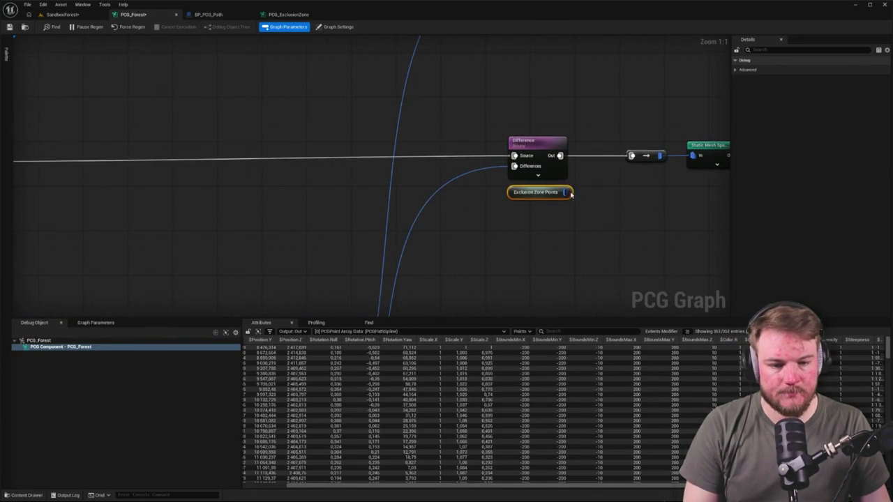
{"action": "mouse_move", "coordinate": [523, 177]}
{"action": "left_mouse_down"}
{"action": "mouse_move", "coordinate": [516, 168]}
{"action": "mouse_move", "coordinate": [442, 237]}
{"action": "left_mouse_up"}
{"action": "left_click", "coordinate": [482, 175]}
{"action": "left_click", "coordinate": [444, 246], "text": "alt"}
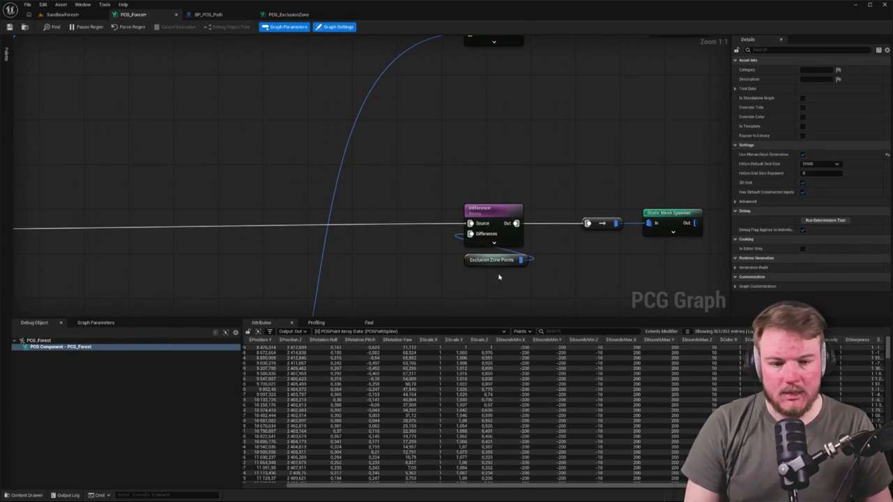
{"action": "mouse_move", "coordinate": [496, 264]}
{"action": "left_mouse_down"}
{"action": "mouse_move", "coordinate": [518, 165]}
{"action": "mouse_move", "coordinate": [511, 270]}
{"action": "mouse_move", "coordinate": [494, 173]}
{"action": "left_mouse_up"}
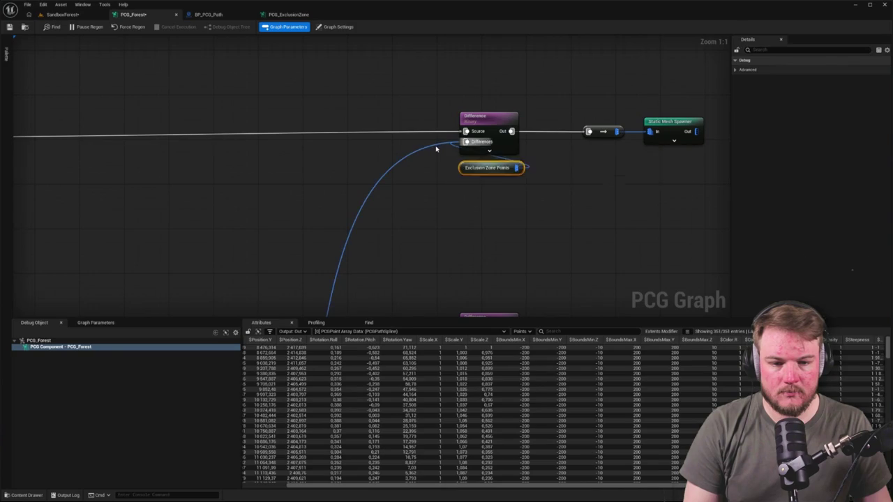
{"action": "left_click", "coordinate": [436, 149]}
Slide both rows' Difference, reroute and spawner nodes left to close the gaps
{"action": "scroll", "coordinate": [448, 175], "scroll_direction": "down", "scroll_amount": 5}
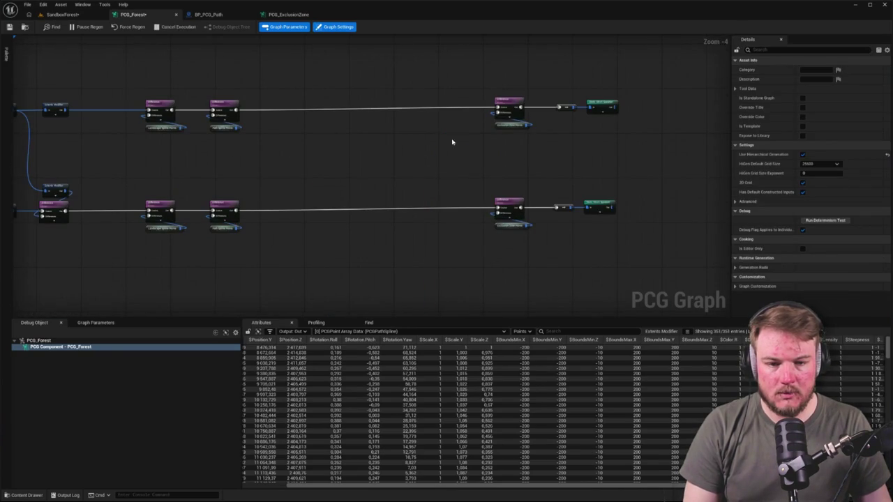
{"action": "left_click_drag", "start_coordinate": [515, 107], "coordinate": [292, 106]}
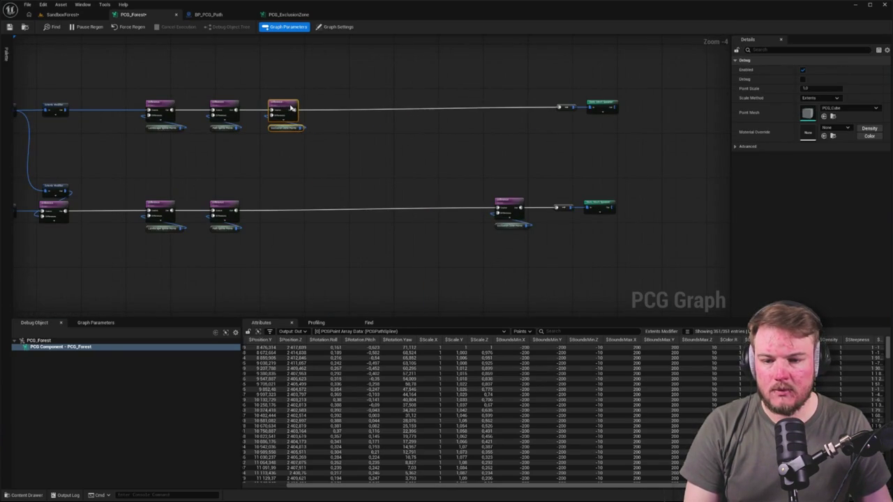
{"action": "left_click", "coordinate": [508, 207]}
{"action": "left_click_drag", "start_coordinate": [504, 203], "coordinate": [281, 203]}
{"action": "left_click_drag", "start_coordinate": [581, 80], "coordinate": [619, 213]}
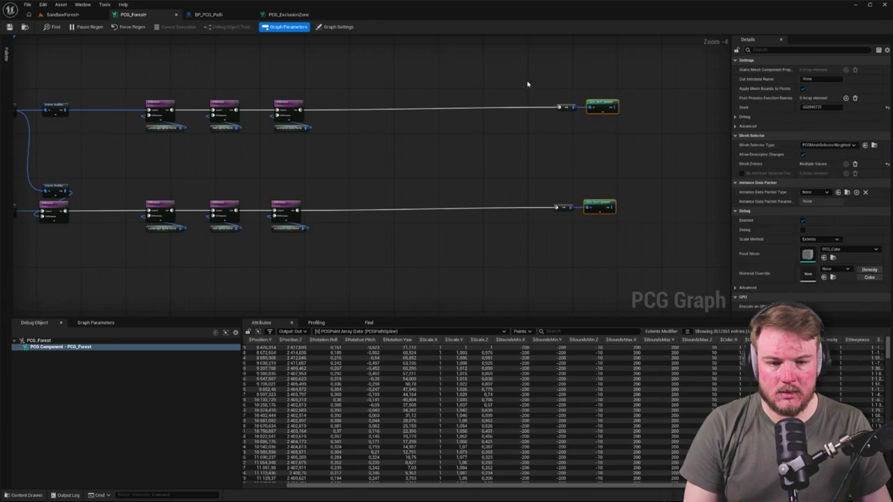
{"action": "left_click_drag", "start_coordinate": [595, 110], "coordinate": [400, 108]}
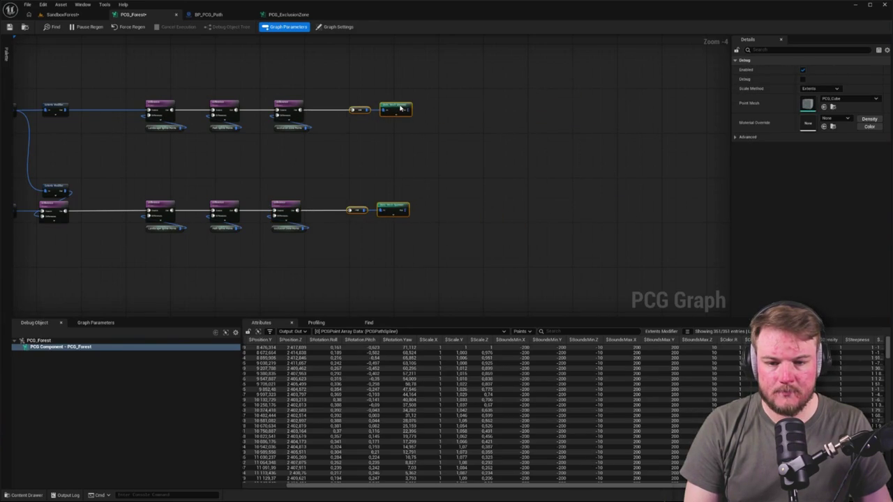
{"action": "left_click", "coordinate": [373, 168]}
Move the exclusion zone comment group beneath the other comment groups
{"action": "scroll", "coordinate": [313, 164], "scroll_direction": "down", "scroll_amount": 1}
{"action": "scroll", "coordinate": [313, 101], "scroll_direction": "up", "scroll_amount": 3}
{"action": "scroll", "coordinate": [470, 191], "scroll_direction": "down", "scroll_amount": 4}
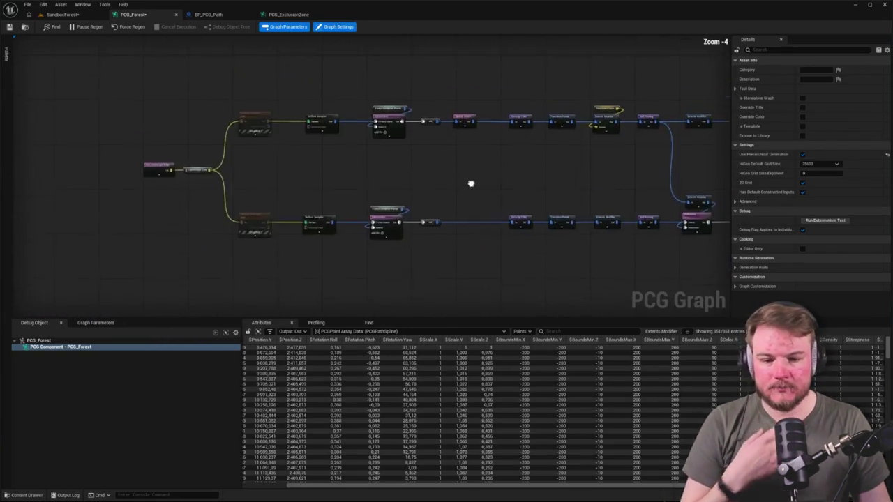
{"action": "mouse_move", "coordinate": [484, 157]}
{"action": "left_mouse_down"}
{"action": "mouse_move", "coordinate": [686, 251]}
{"action": "mouse_move", "coordinate": [650, 168]}
{"action": "left_mouse_up"}
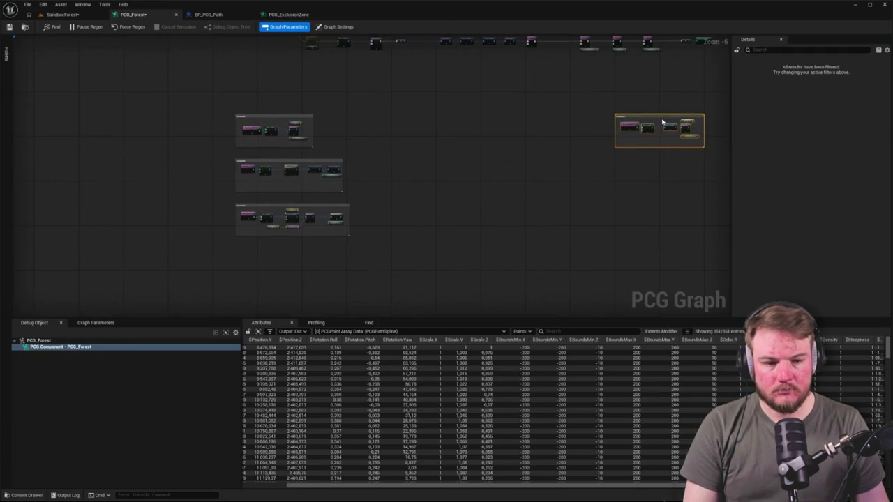
{"action": "mouse_move", "coordinate": [662, 116]}
{"action": "left_mouse_down"}
{"action": "mouse_move", "coordinate": [272, 275]}
{"action": "mouse_move", "coordinate": [183, 253]}
{"action": "mouse_move", "coordinate": [242, 277]}
{"action": "mouse_move", "coordinate": [223, 251]}
{"action": "left_mouse_up"}
{"action": "scroll", "coordinate": [182, 253], "scroll_direction": "up", "scroll_amount": 5}
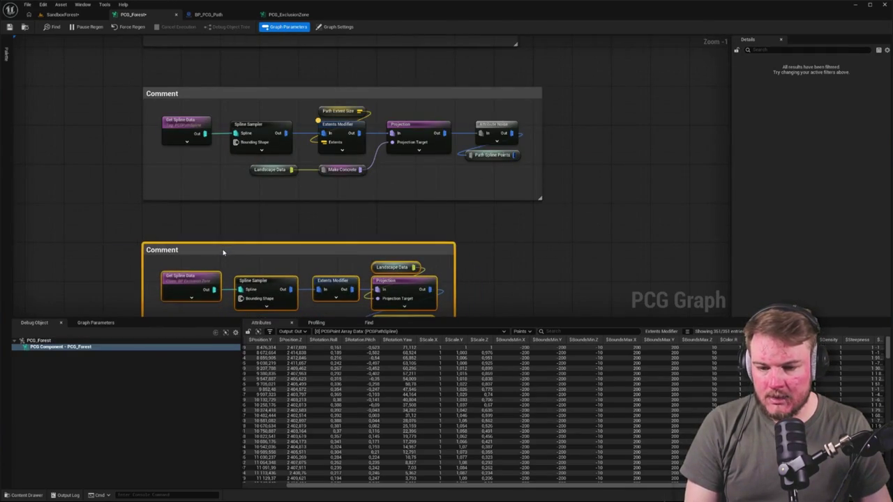
{"action": "left_click", "coordinate": [475, 213]}
Bring the upper comment groups into view and switch to the SandboxForest level
{"action": "scroll", "coordinate": [474, 213], "scroll_direction": "down", "scroll_amount": 5}
{"action": "scroll", "coordinate": [523, 258], "scroll_direction": "up", "scroll_amount": 4}
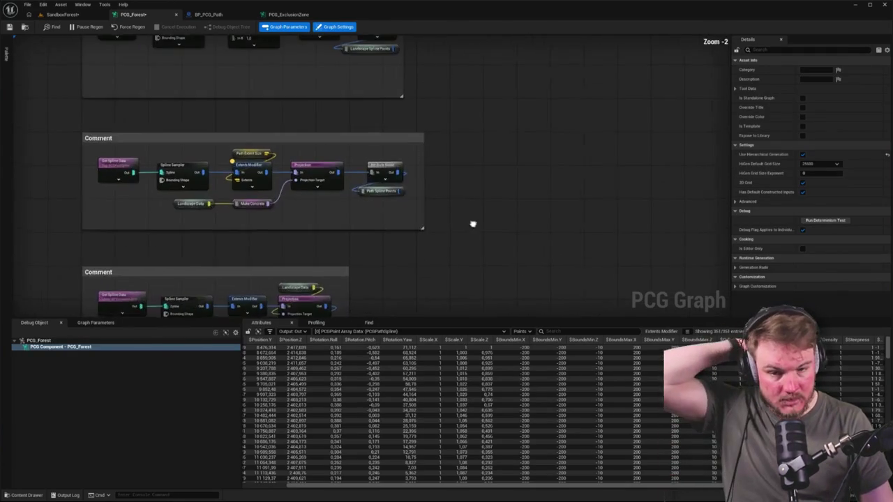
{"action": "scroll", "coordinate": [532, 215], "scroll_direction": "up", "scroll_amount": 2}
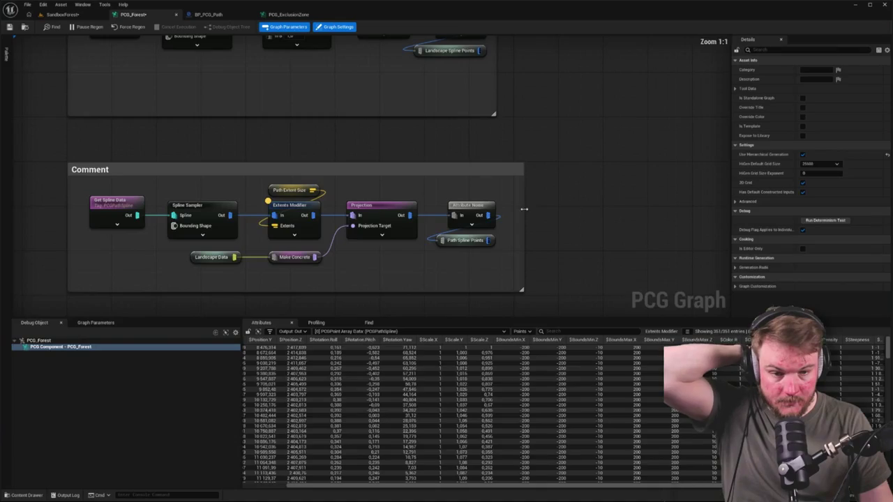
{"action": "mouse_move", "coordinate": [525, 69]}
{"action": "left_mouse_down"}
{"action": "mouse_move", "coordinate": [537, 179]}
{"action": "mouse_move", "coordinate": [521, 163]}
{"action": "mouse_move", "coordinate": [495, 191]}
{"action": "left_mouse_up"}
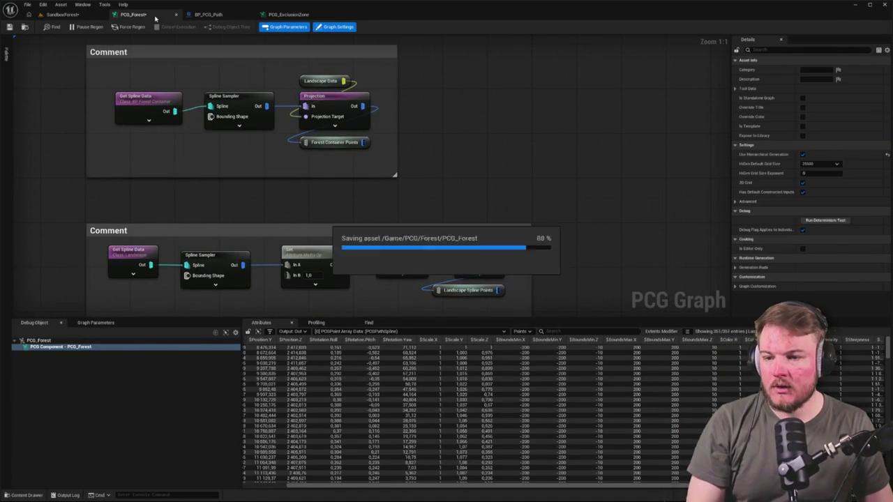
{"action": "left_click", "coordinate": [59, 14]}
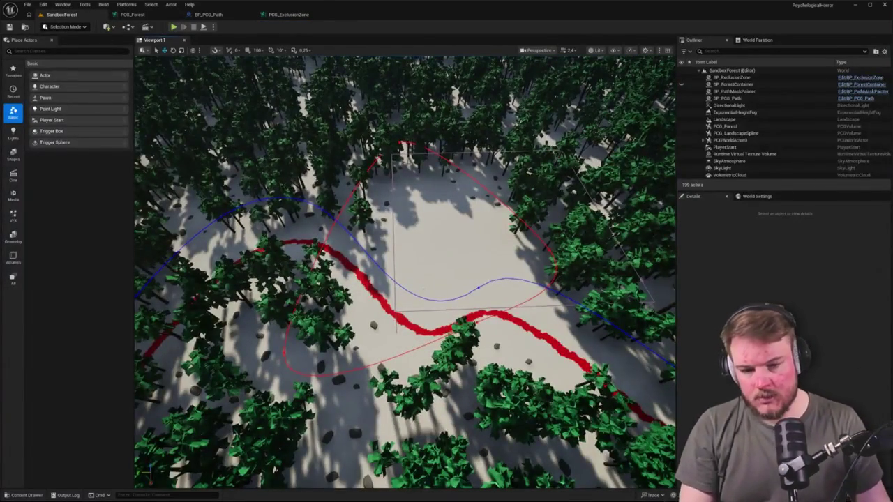
{"action": "key", "text": "alt+p"}
{"action": "key", "text": "w"}
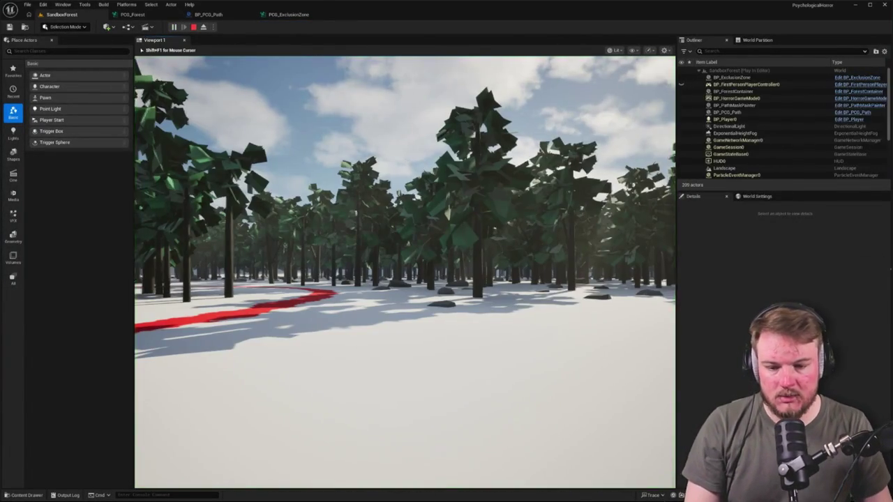
{"action": "key", "text": "w"}
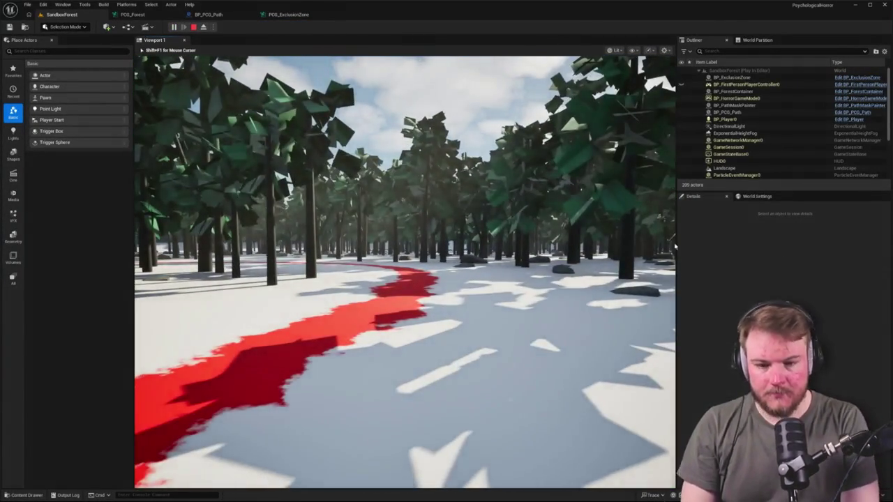
{"action": "key", "text": "F11"}
{"action": "key", "text": "w"}
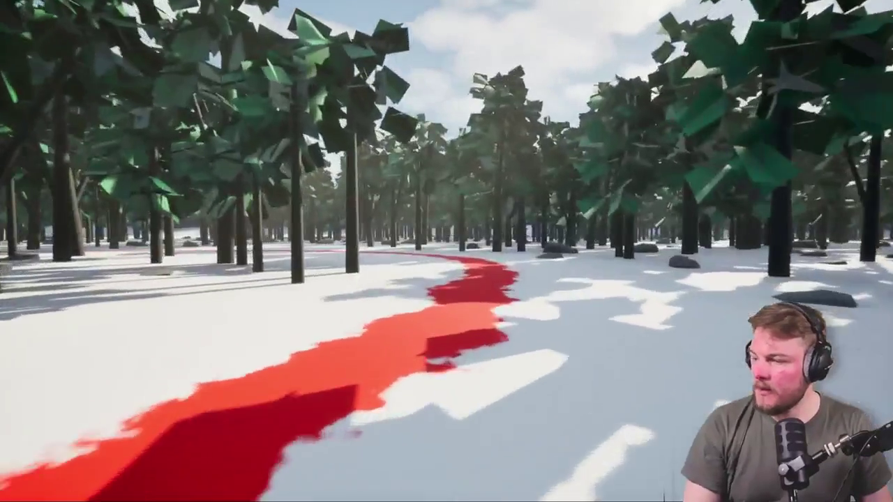
{"action": "key", "text": "w"}
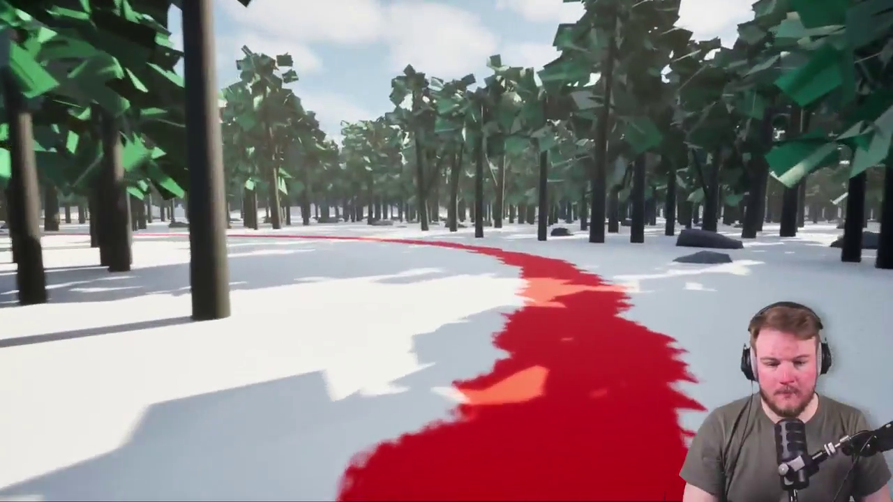
{"action": "key", "text": "w"}
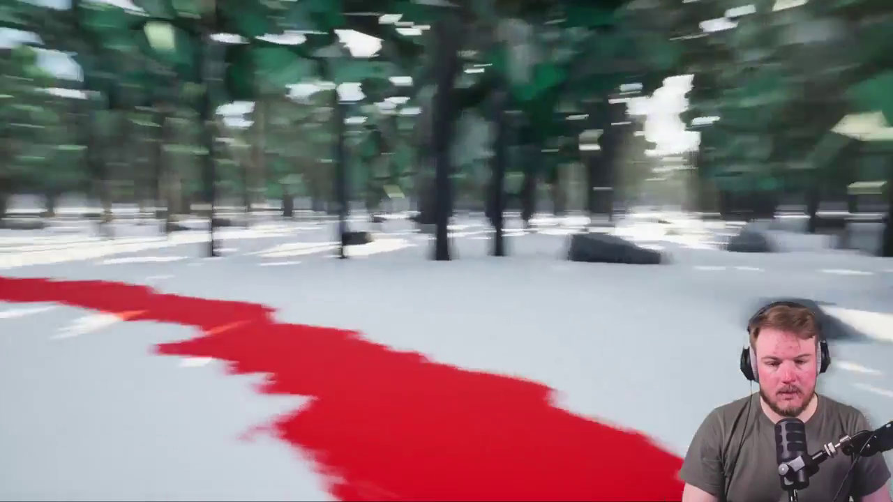
{"action": "key", "text": "w"}
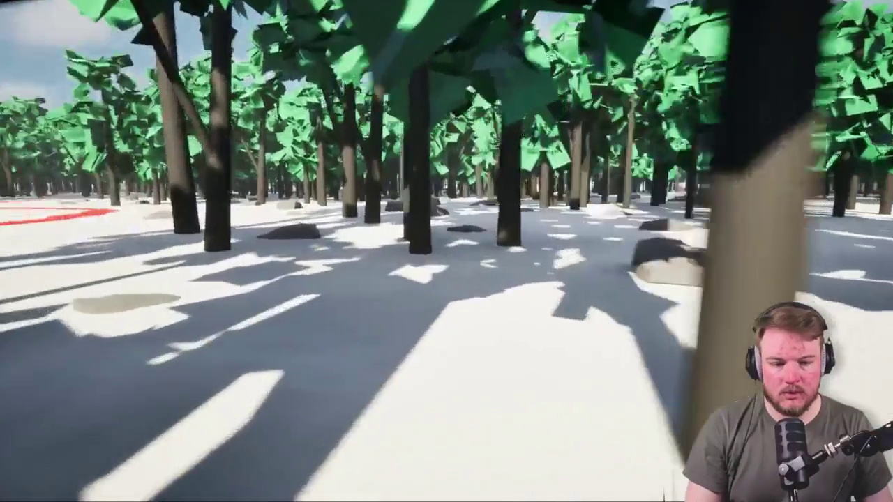
{"action": "key", "text": "w"}
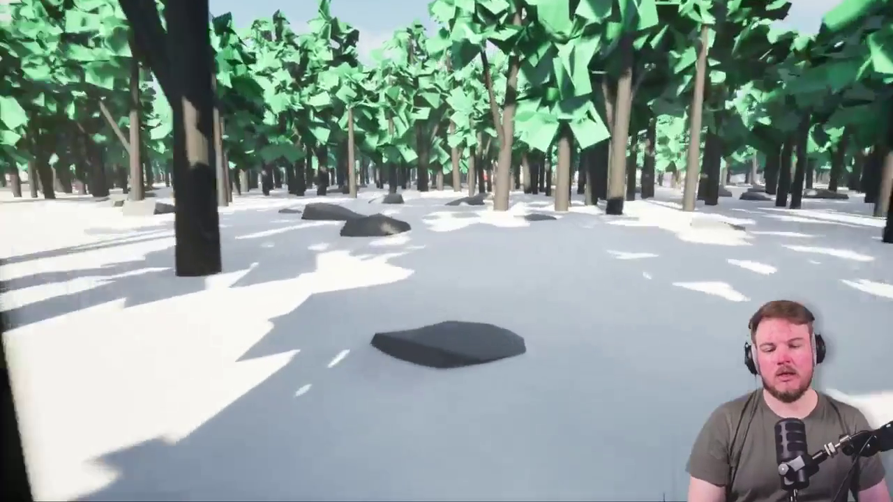
{"action": "key", "text": "w"}
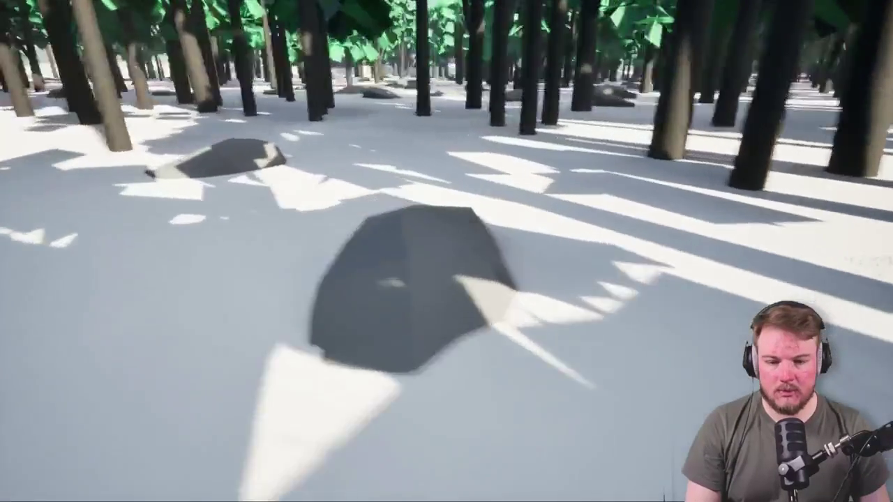
{"action": "key", "text": "w"}
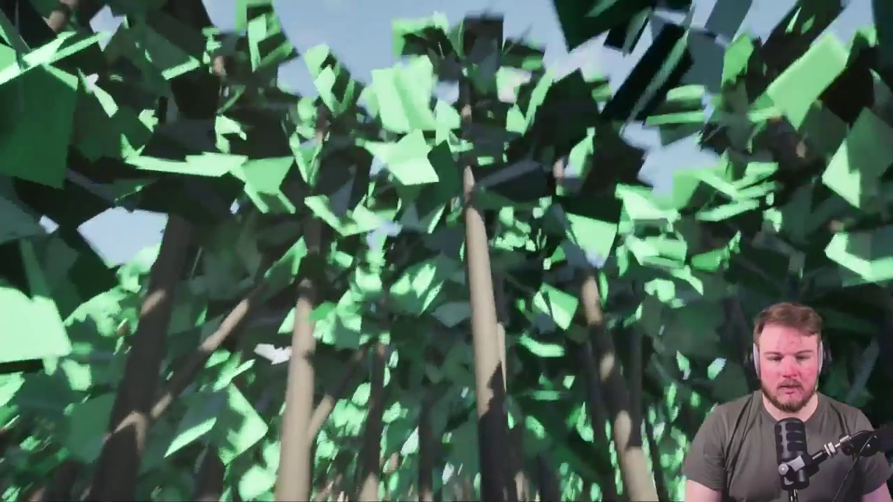
{"action": "key", "text": "w"}
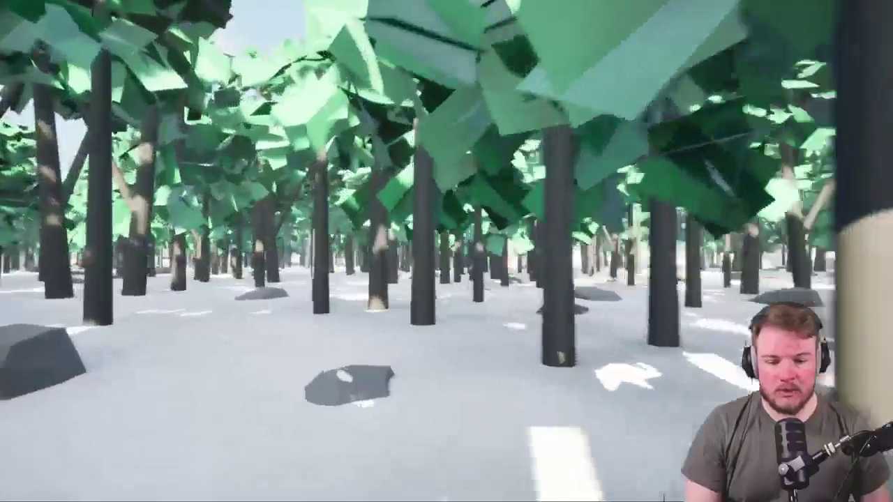
{"action": "key", "text": "w"}
{"action": "key", "text": "w"}
{"action": "key", "text": "w"}
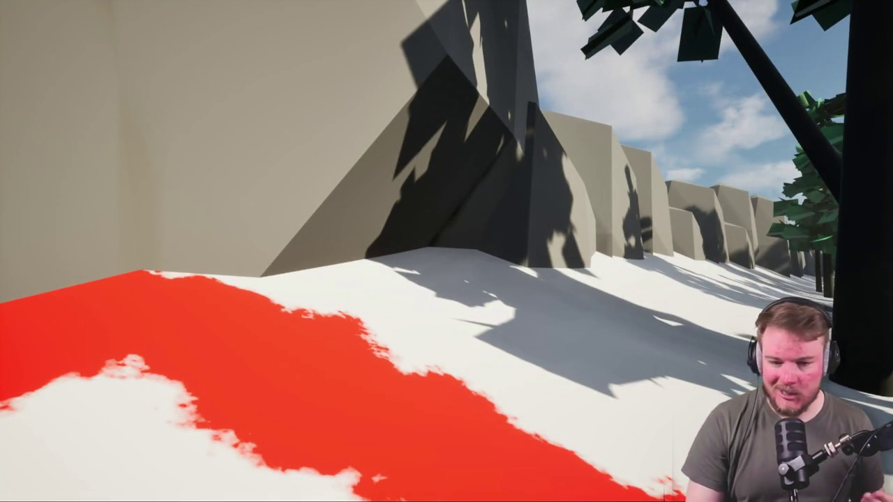
Stop the play session and return to the PCG_Forest graph via the BP_PCG_Path tab
{"action": "key", "text": "Escape"}
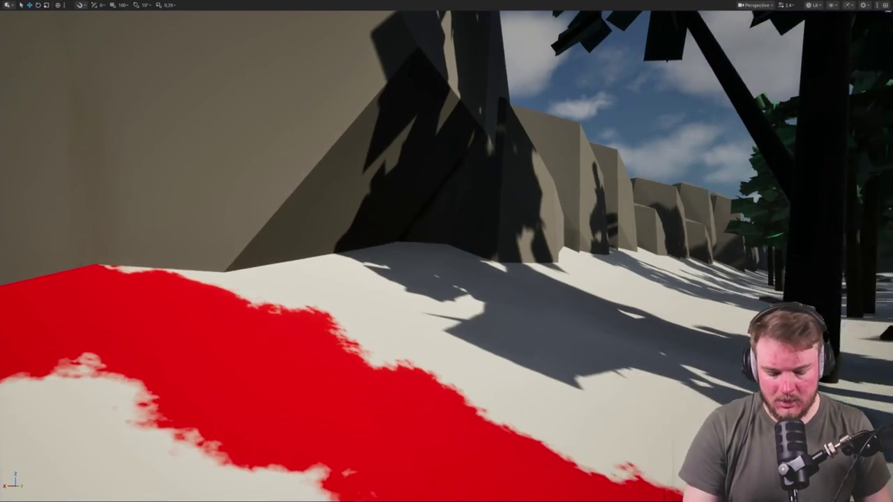
{"action": "key", "text": "F11"}
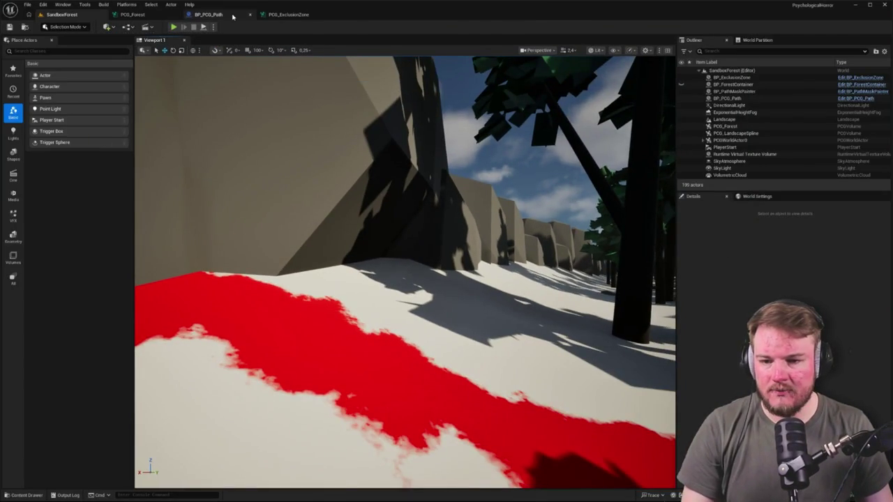
{"action": "left_click", "coordinate": [237, 15]}
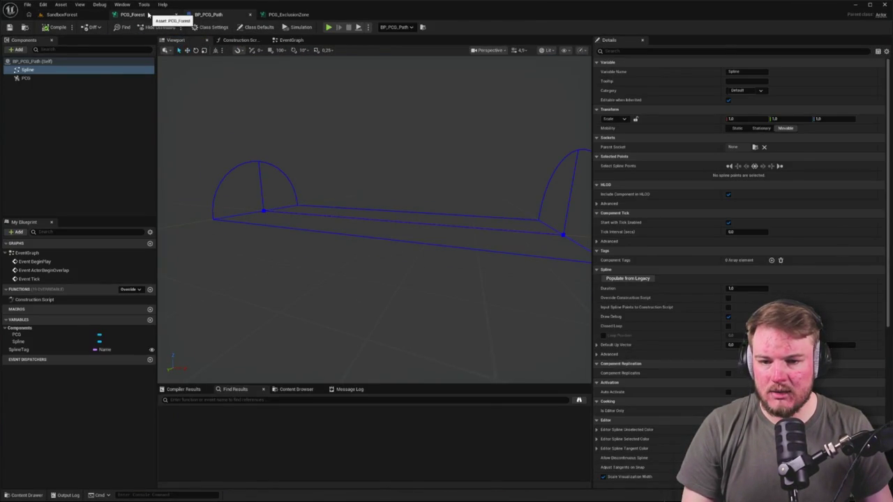
{"action": "left_click", "coordinate": [154, 15]}
{"action": "scroll", "coordinate": [258, 79], "scroll_direction": "down", "scroll_amount": 7}
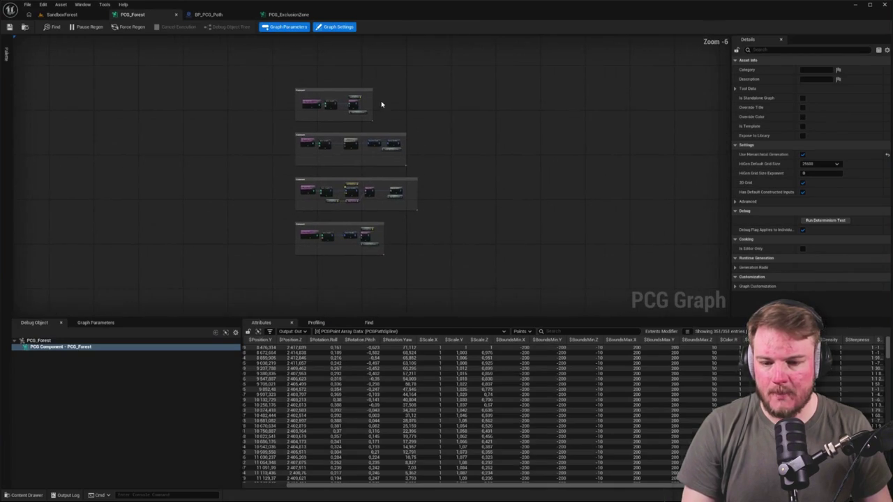
Open PCG_LandscapeSpline from the LandscapeSpline folder and select its Static Mesh Spawner
{"action": "key", "text": "ctrl+space"}
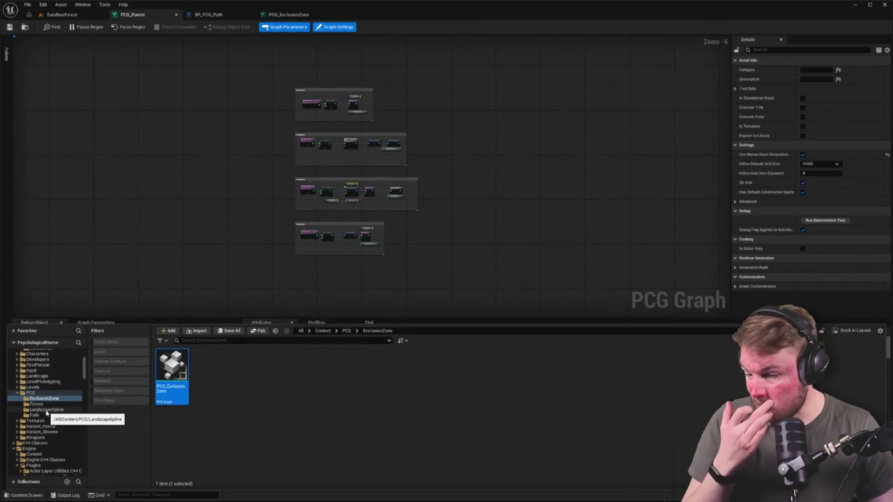
{"action": "left_click", "coordinate": [46, 410]}
{"action": "double_click", "coordinate": [172, 376]}
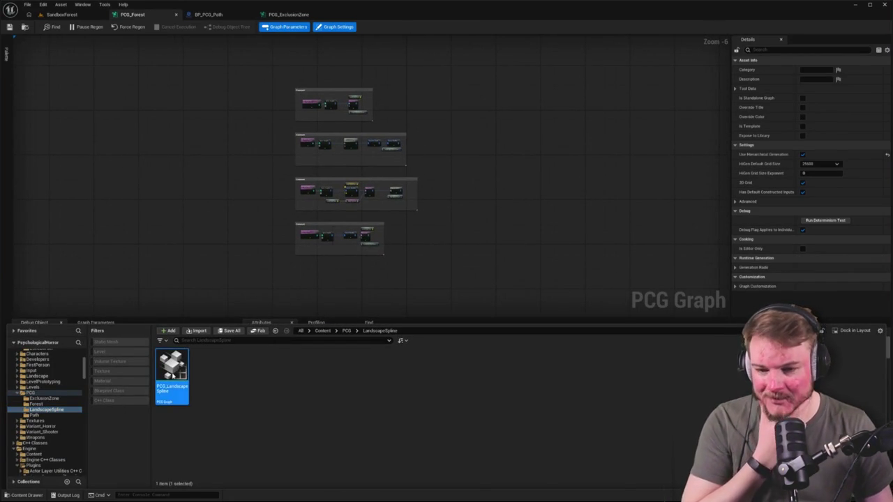
{"action": "left_click", "coordinate": [549, 189]}
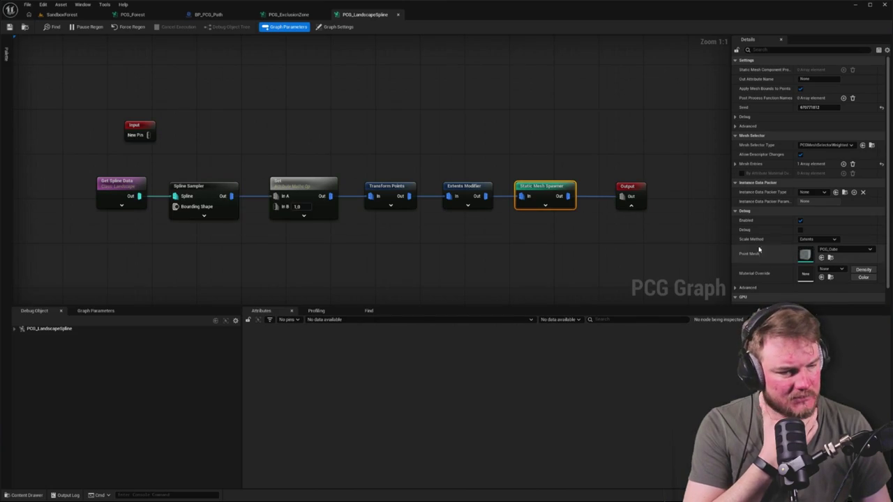
Set the Static Mesh Spawner's mesh entry Collision Presets to BlockAll
{"action": "left_click", "coordinate": [735, 163]}
{"action": "left_click", "coordinate": [741, 173]}
{"action": "left_click", "coordinate": [802, 49]}
{"action": "type", "text": "coll"}
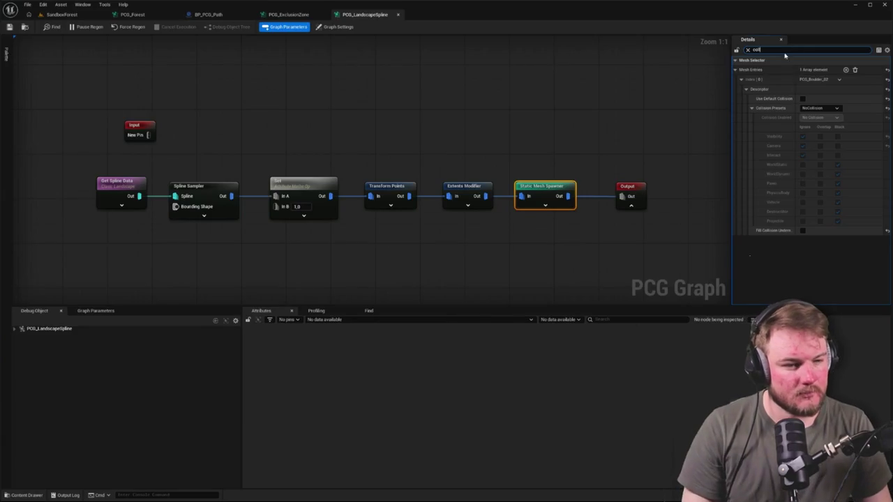
{"action": "left_click", "coordinate": [827, 108]}
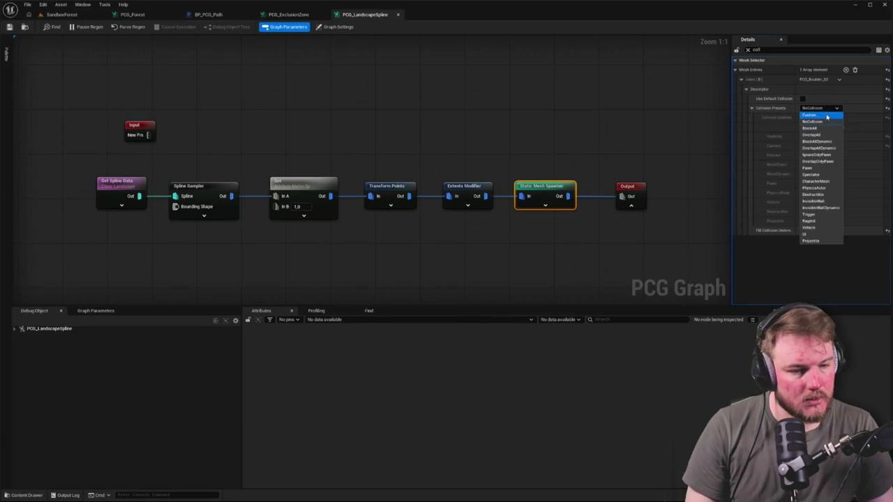
{"action": "left_click", "coordinate": [825, 130]}
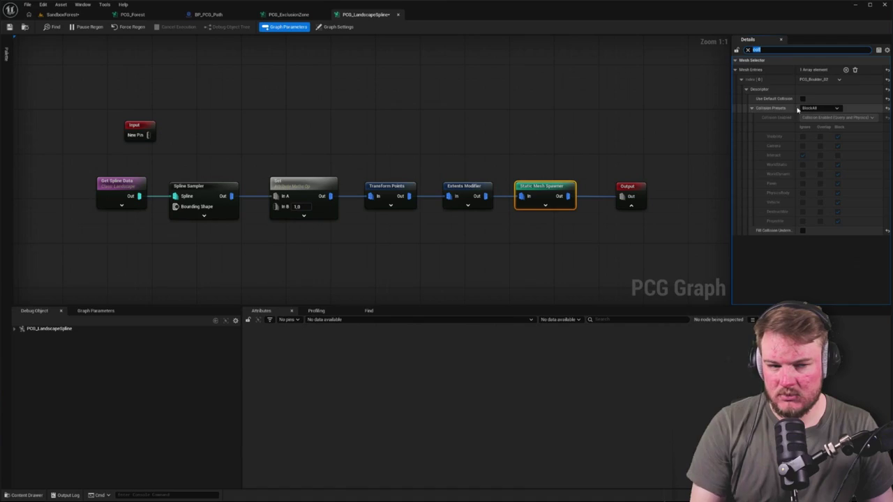
{"action": "left_click", "coordinate": [888, 108]}
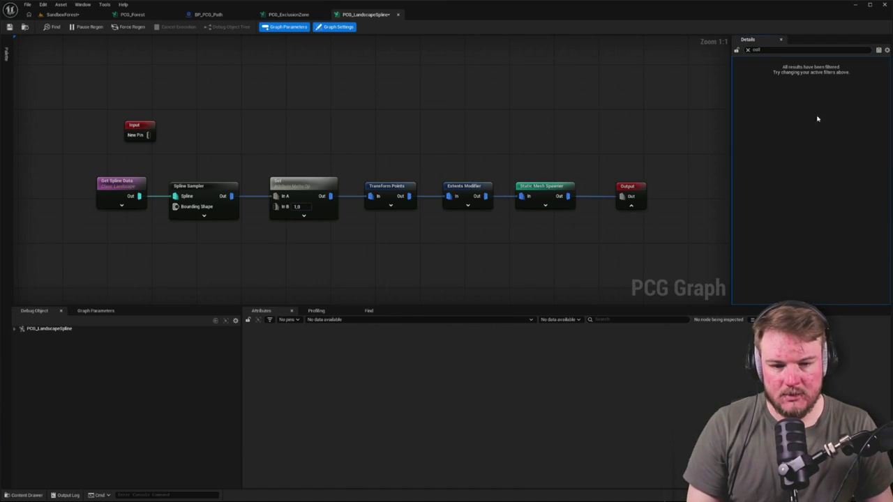
{"action": "left_click", "coordinate": [551, 186]}
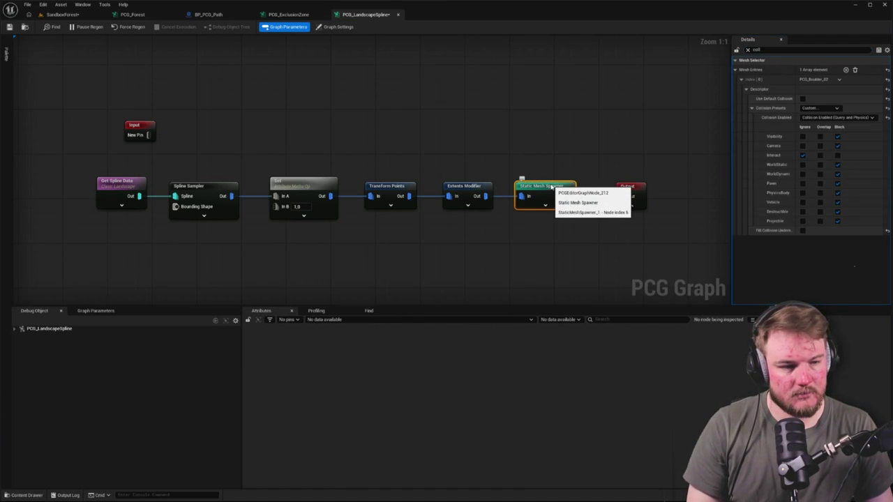
{"action": "left_click", "coordinate": [820, 108]}
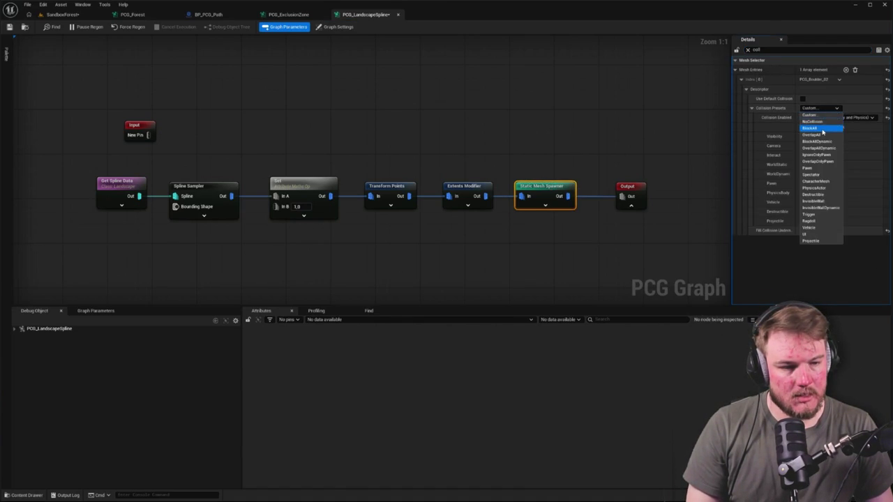
{"action": "left_click", "coordinate": [823, 130]}
{"action": "left_click", "coordinate": [146, 49]}
Save the graph, return to SandboxForest, and Play From Here at a landscape spot
{"action": "left_click", "coordinate": [9, 27]}
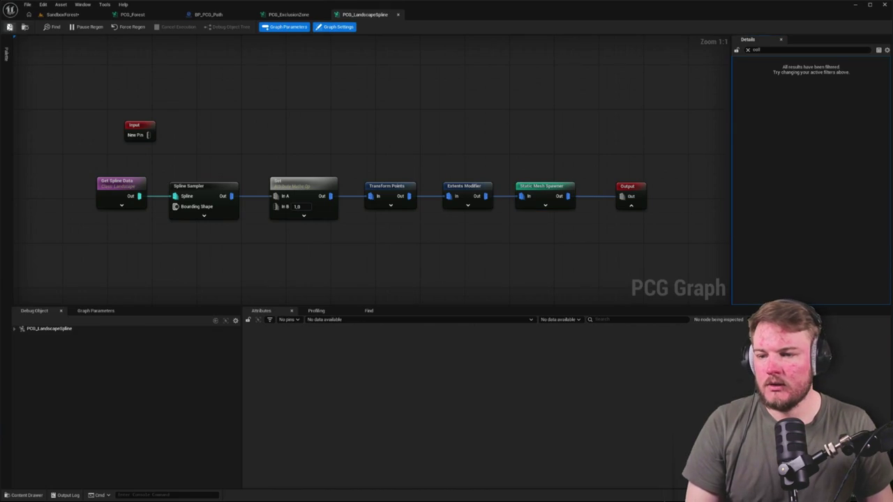
{"action": "left_click", "coordinate": [63, 14]}
{"action": "right_click", "coordinate": [437, 340]}
{"action": "left_click", "coordinate": [460, 330]}
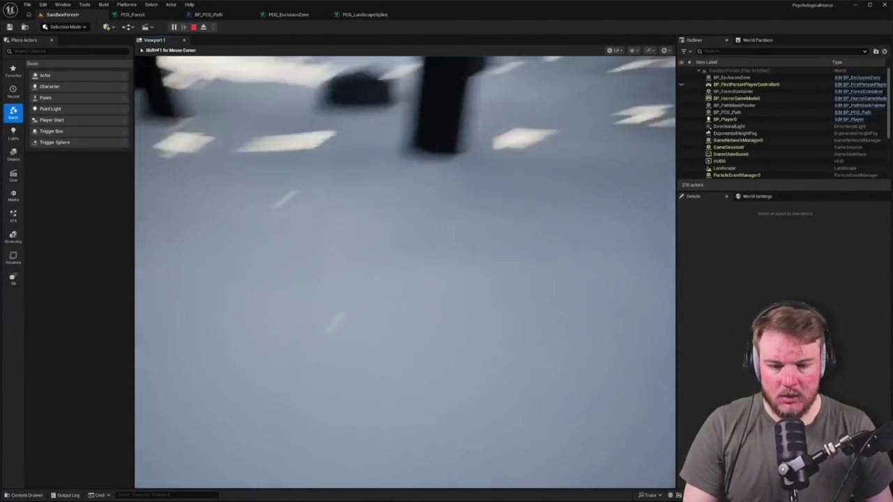
Walk into the trees and toward the rocks by the red path to test collision
{"action": "key", "text": "w"}
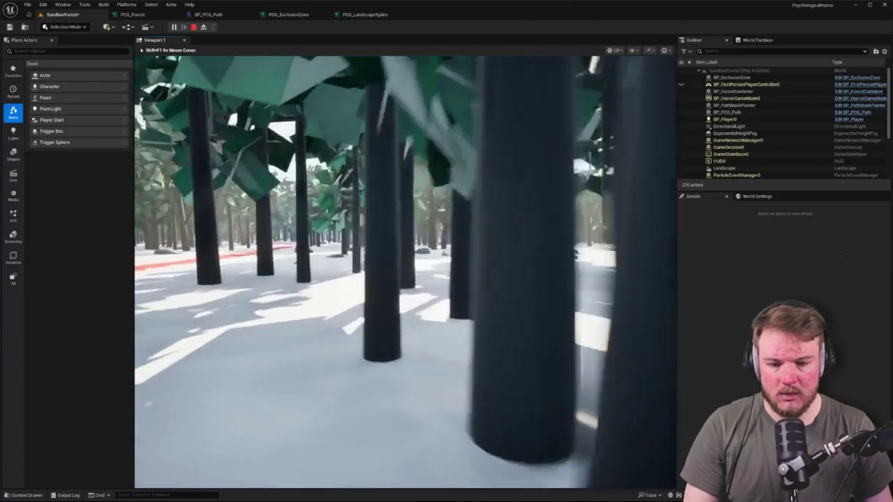
{"action": "key", "text": "w"}
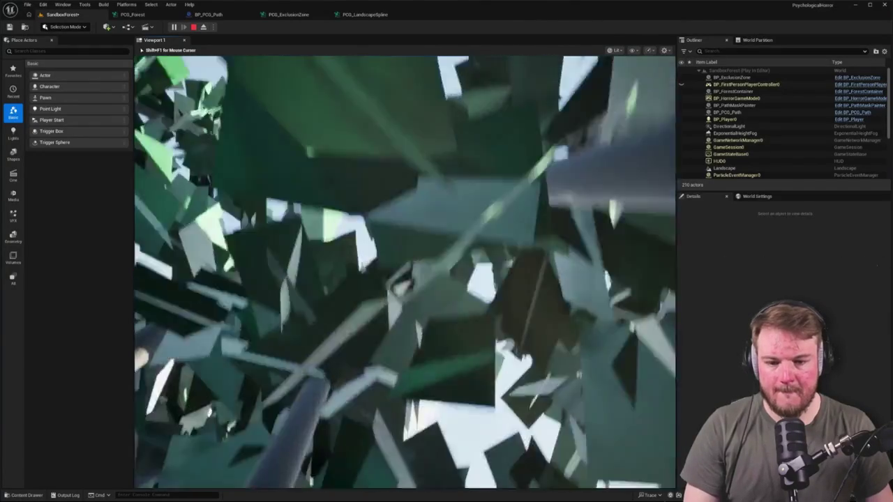
{"action": "key", "text": "w"}
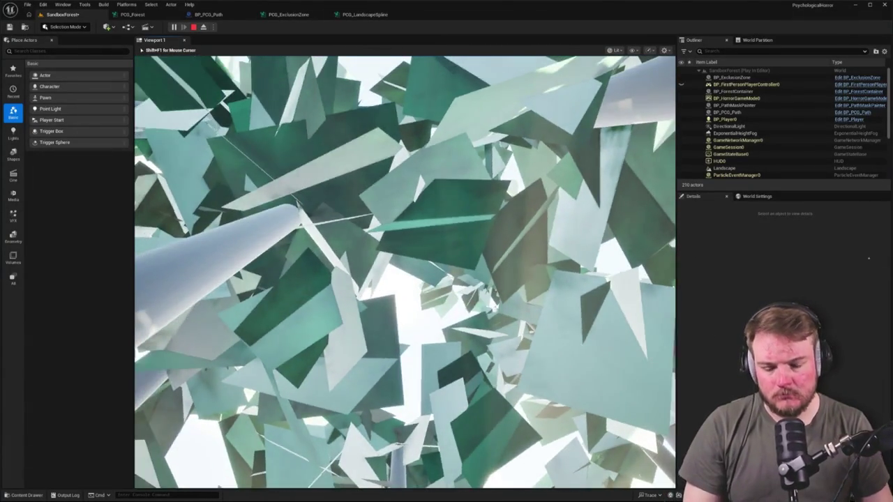
{"action": "mouse_move", "coordinate": [405, 272]}
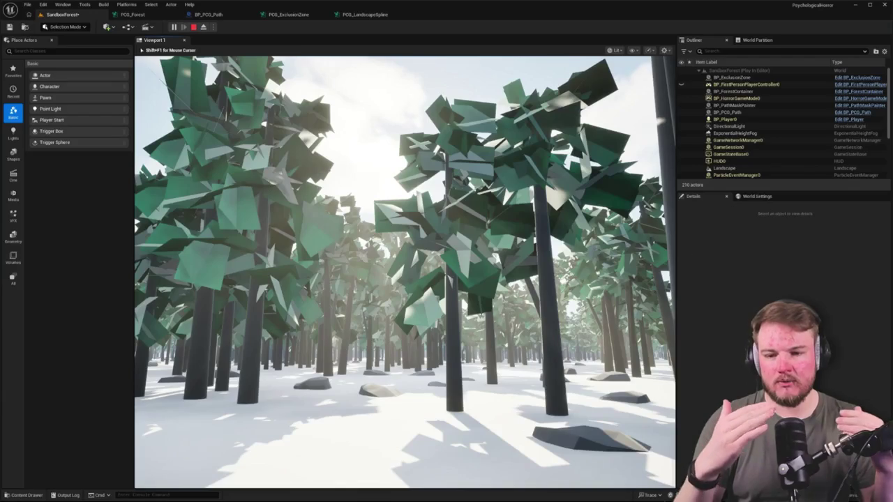
{"action": "key", "text": "w"}
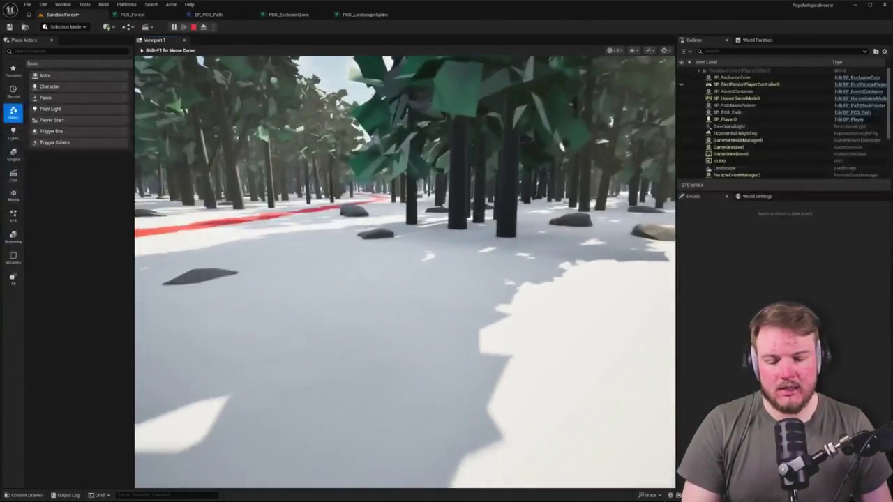
{"action": "key", "text": "w"}
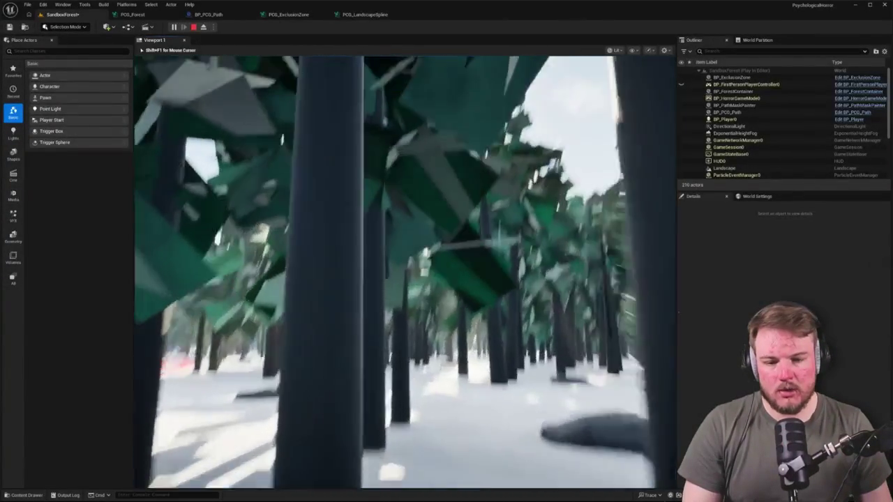